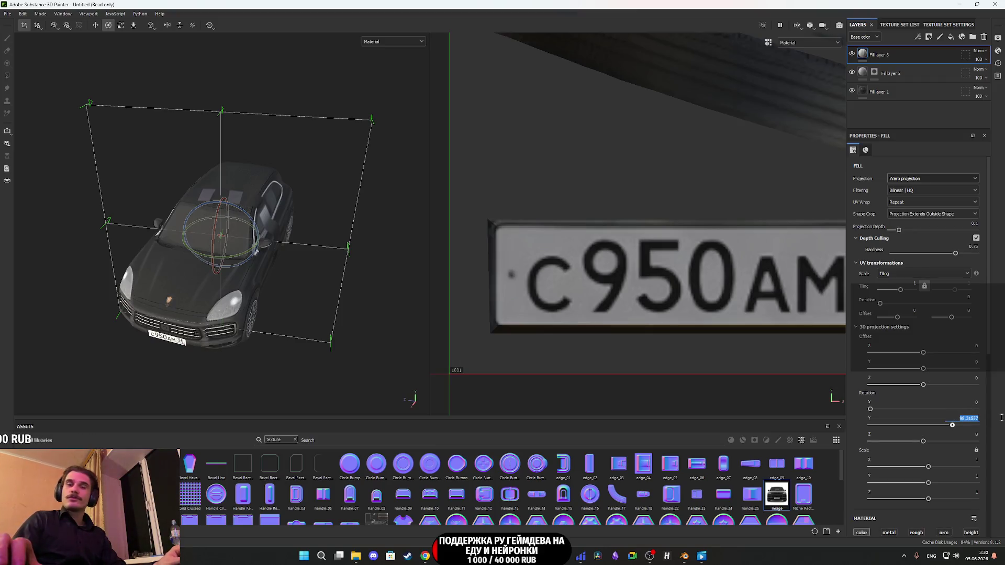
{"action": "type", "text": "90"}
Step: Commit the 90° Y rotation and move the projection box around the car
{"action": "key", "text": "Return"}
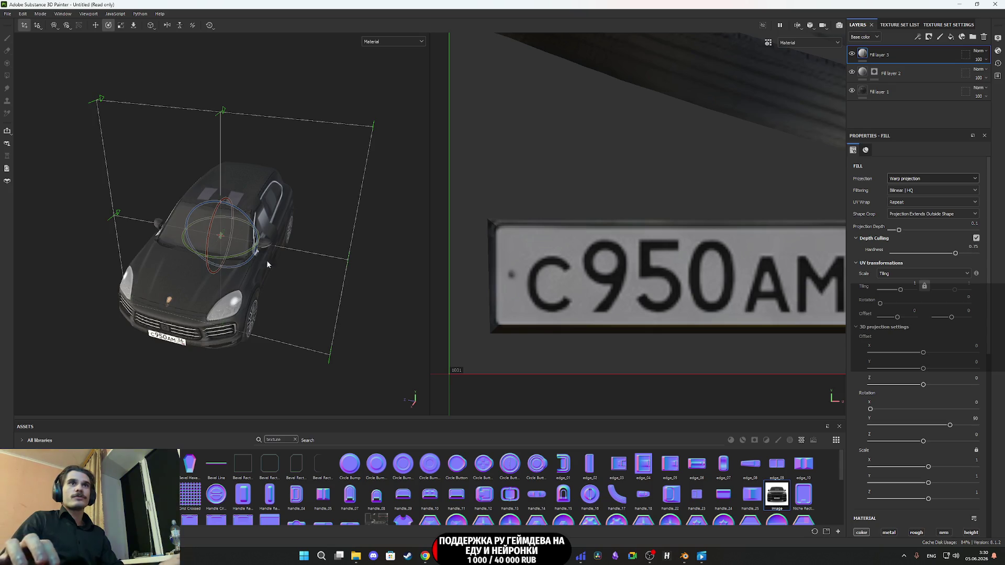
{"action": "key", "text": "w"}
{"action": "mouse_move", "coordinate": [152, 282]}
{"action": "left_mouse_down"}
{"action": "mouse_move", "coordinate": [117, 322]}
{"action": "mouse_move", "coordinate": [215, 279]}
{"action": "mouse_move", "coordinate": [197, 273]}
{"action": "left_mouse_up"}
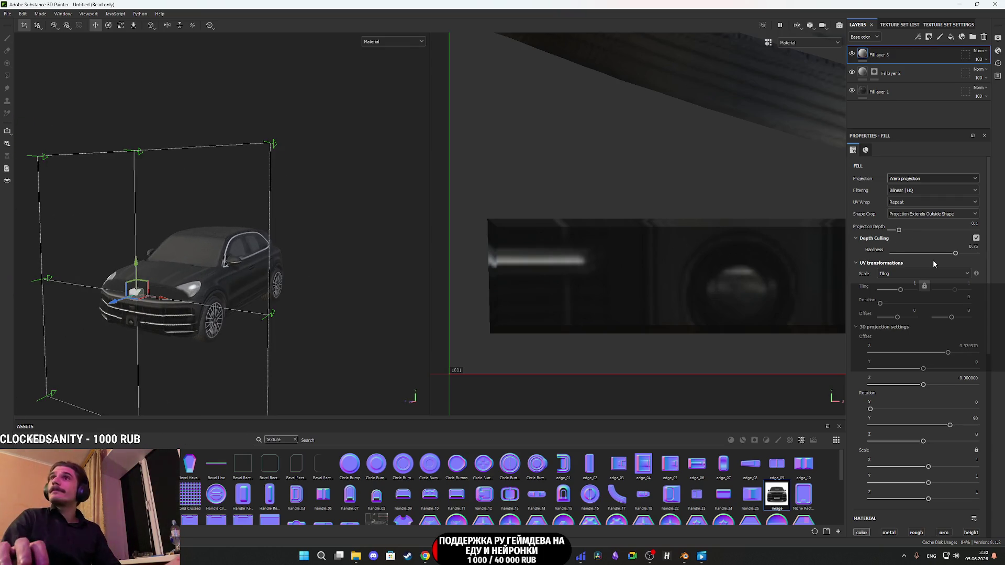
Step: Lower depth-culling hardness, raise projection depth, and move Fill layer 3 below Fill layer 2
{"action": "left_click", "coordinate": [921, 253]}
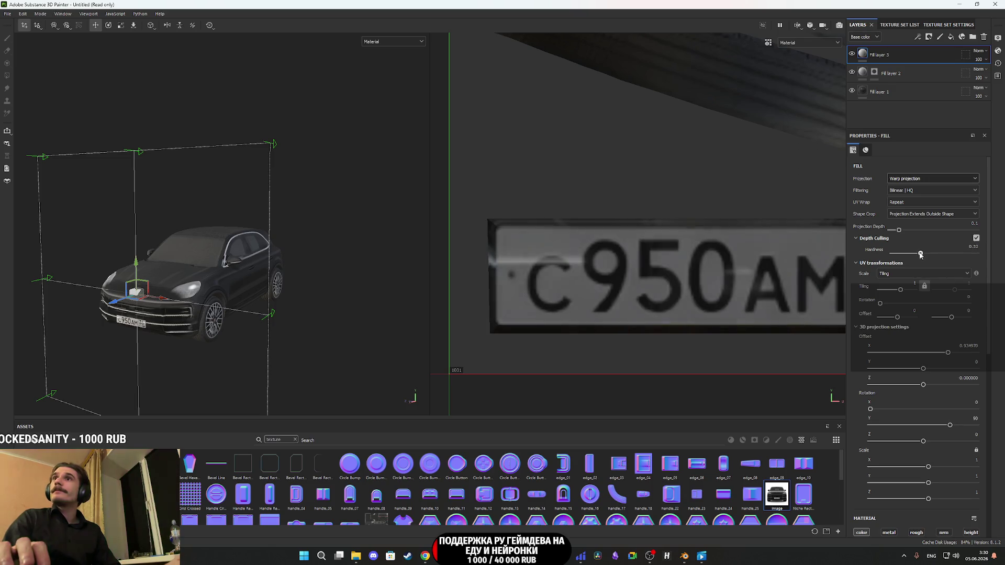
{"action": "left_click", "coordinate": [898, 230]}
{"action": "mouse_move", "coordinate": [899, 239]}
{"action": "left_mouse_down"}
{"action": "mouse_move", "coordinate": [941, 234]}
{"action": "mouse_move", "coordinate": [926, 236]}
{"action": "left_mouse_up"}
{"action": "left_click_drag", "start_coordinate": [872, 55], "coordinate": [872, 78]}
Step: From a front view, shrink the projection box to fit the front bumper
{"action": "mouse_move", "coordinate": [297, 210]}
{"action": "left_mouse_down"}
{"action": "mouse_move", "coordinate": [278, 319]}
{"action": "mouse_move", "coordinate": [256, 317]}
{"action": "left_mouse_up"}
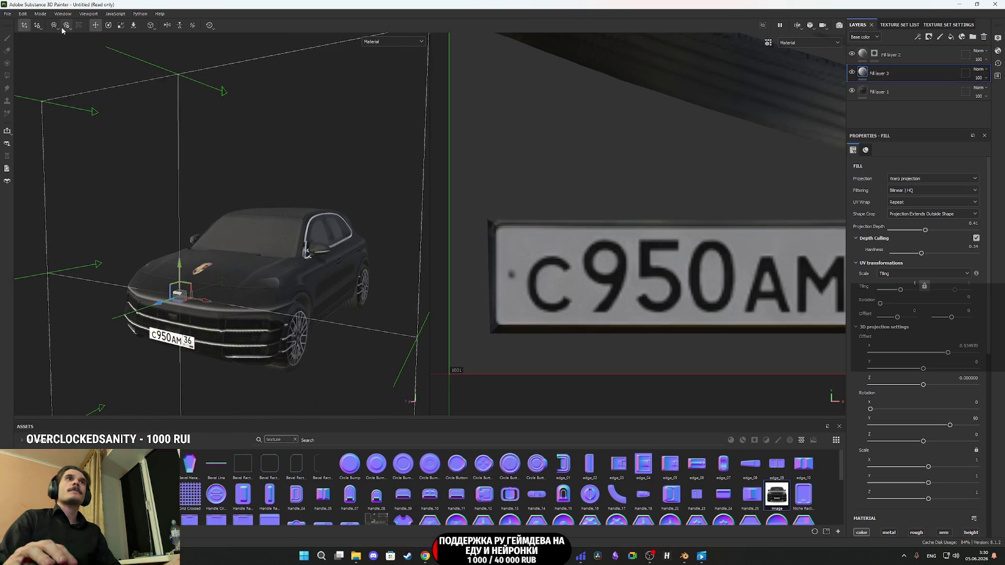
{"action": "left_click", "coordinate": [121, 27]}
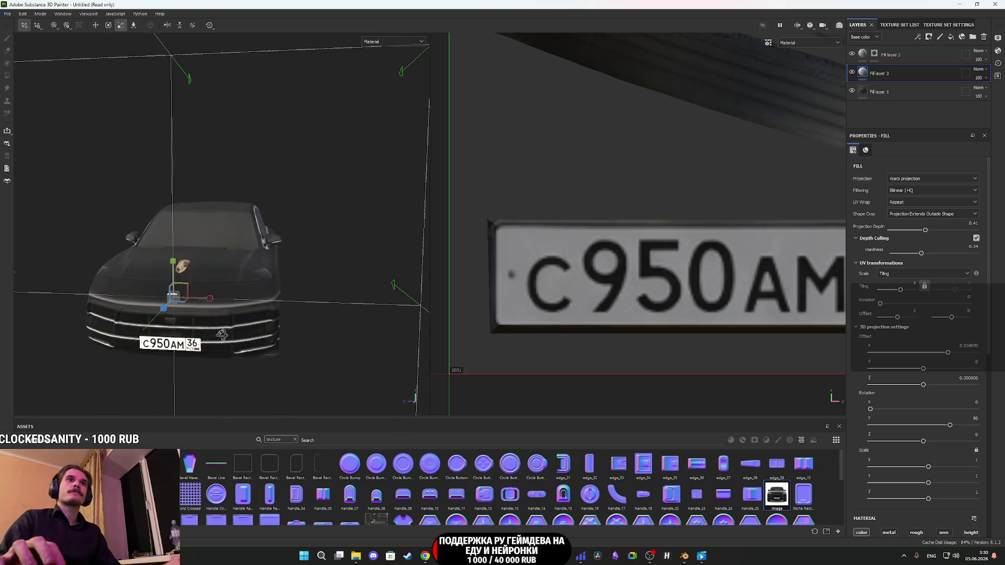
{"action": "mouse_move", "coordinate": [175, 300]}
{"action": "left_mouse_down"}
{"action": "mouse_move", "coordinate": [96, 389]}
{"action": "mouse_move", "coordinate": [253, 323]}
{"action": "left_mouse_up"}
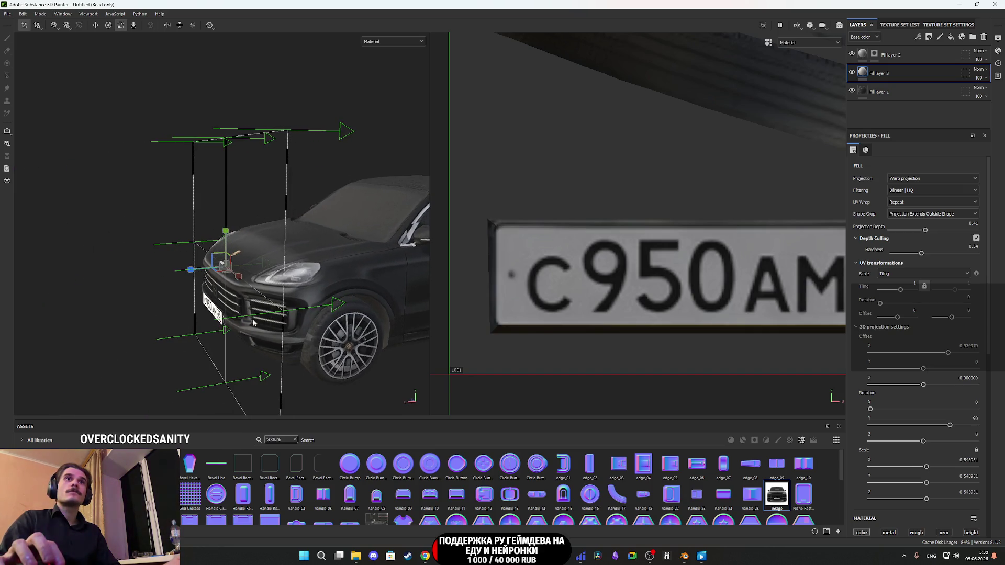
Step: Slide the plate projection sideways along X onto the front bumper
{"action": "key", "text": "w"}
{"action": "scroll", "coordinate": [253, 323], "scroll_direction": "up", "scroll_amount": 3}
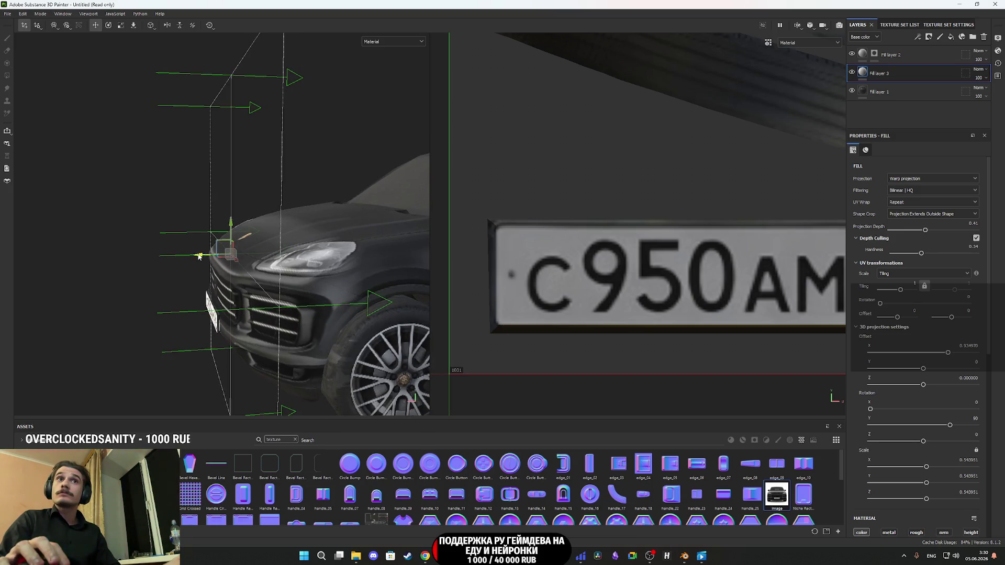
{"action": "mouse_move", "coordinate": [199, 257]}
{"action": "left_mouse_down"}
{"action": "mouse_move", "coordinate": [249, 251]}
{"action": "mouse_move", "coordinate": [191, 255]}
{"action": "mouse_move", "coordinate": [255, 281]}
{"action": "mouse_move", "coordinate": [366, 262]}
{"action": "mouse_move", "coordinate": [355, 313]}
{"action": "left_mouse_up"}
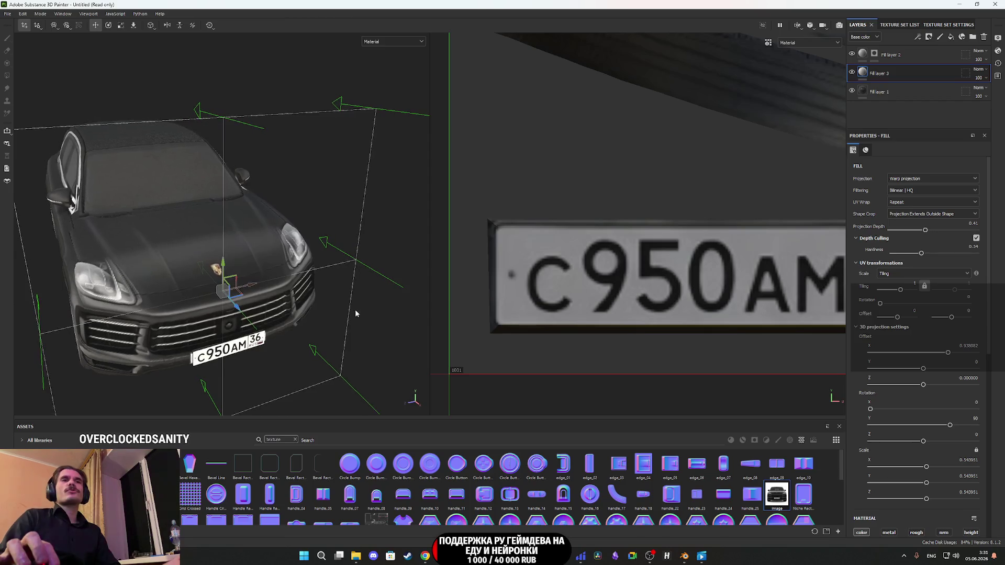
{"action": "mouse_move", "coordinate": [283, 306]}
{"action": "left_mouse_down"}
{"action": "mouse_move", "coordinate": [381, 287]}
{"action": "mouse_move", "coordinate": [313, 291]}
{"action": "mouse_move", "coordinate": [293, 269]}
{"action": "mouse_move", "coordinate": [306, 263]}
{"action": "mouse_move", "coordinate": [281, 302]}
{"action": "mouse_move", "coordinate": [250, 311]}
{"action": "mouse_move", "coordinate": [264, 316]}
{"action": "left_mouse_up"}
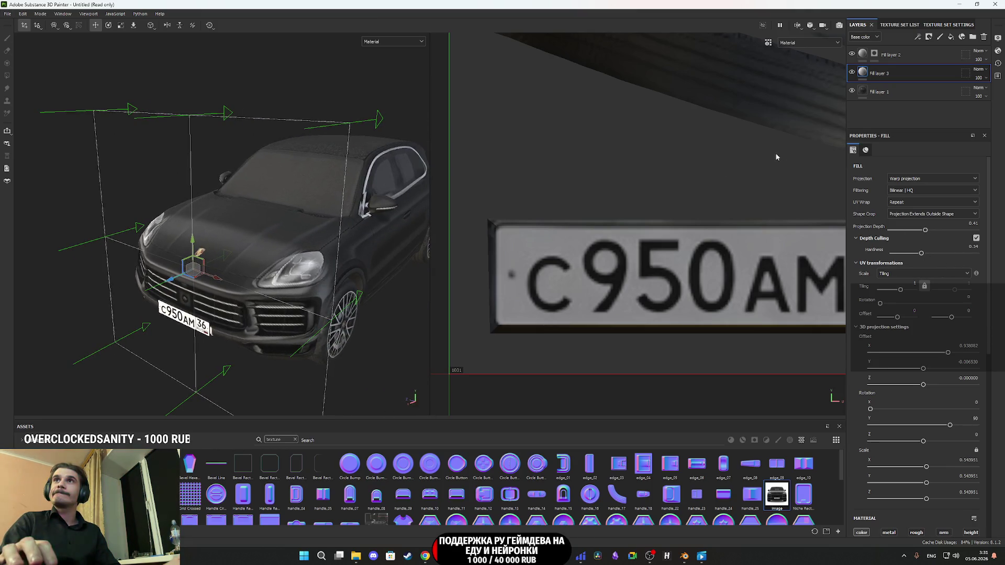
Step: Reduce depth culling hardness to about 0.13 and inspect the bumper close up
{"action": "mouse_move", "coordinate": [922, 254]}
{"action": "left_mouse_down"}
{"action": "mouse_move", "coordinate": [890, 255]}
{"action": "mouse_move", "coordinate": [984, 253]}
{"action": "mouse_move", "coordinate": [902, 256]}
{"action": "mouse_move", "coordinate": [980, 231]}
{"action": "mouse_move", "coordinate": [954, 235]}
{"action": "mouse_move", "coordinate": [968, 232]}
{"action": "left_mouse_up"}
{"action": "mouse_move", "coordinate": [424, 193]}
{"action": "left_mouse_down"}
{"action": "mouse_move", "coordinate": [350, 260]}
{"action": "mouse_move", "coordinate": [364, 254]}
{"action": "mouse_move", "coordinate": [393, 277]}
{"action": "mouse_move", "coordinate": [421, 266]}
{"action": "left_mouse_up"}
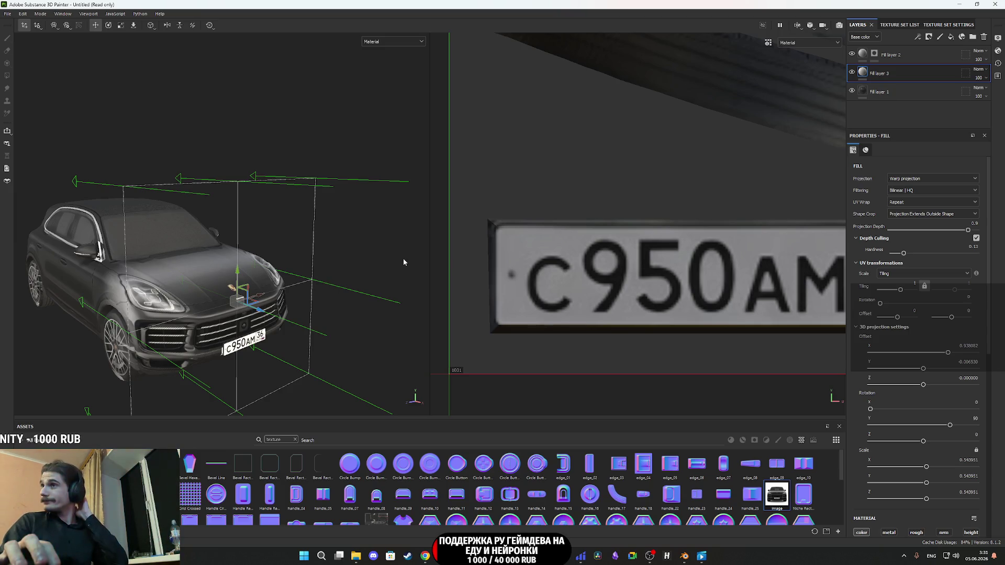
{"action": "left_click_drag", "start_coordinate": [212, 296], "coordinate": [188, 314]}
{"action": "scroll", "coordinate": [188, 314], "scroll_direction": "up", "scroll_amount": 5}
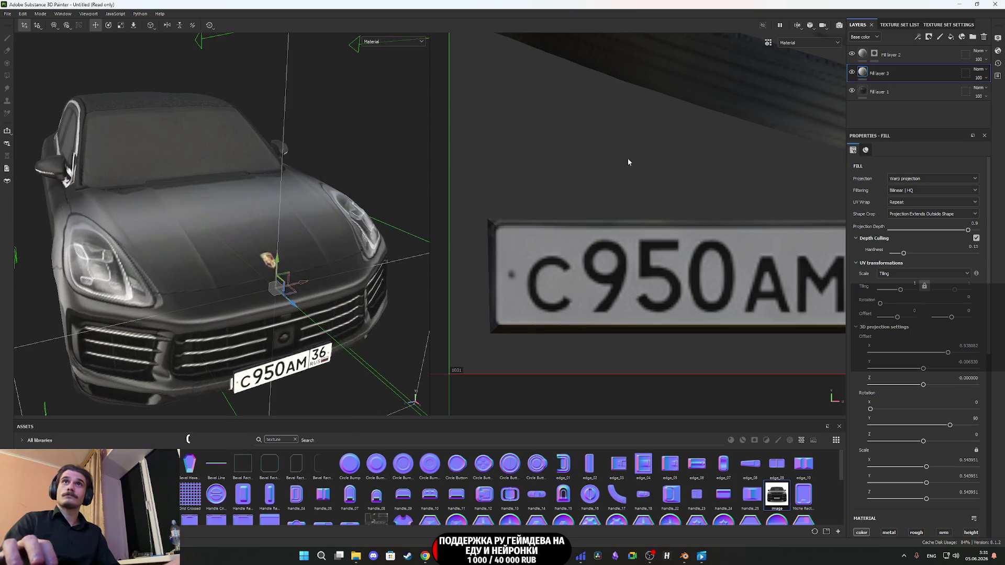
Step: Compare Fill layer 3 on and off, then shrink the plate projection slightly
{"action": "left_click", "coordinate": [853, 73]}
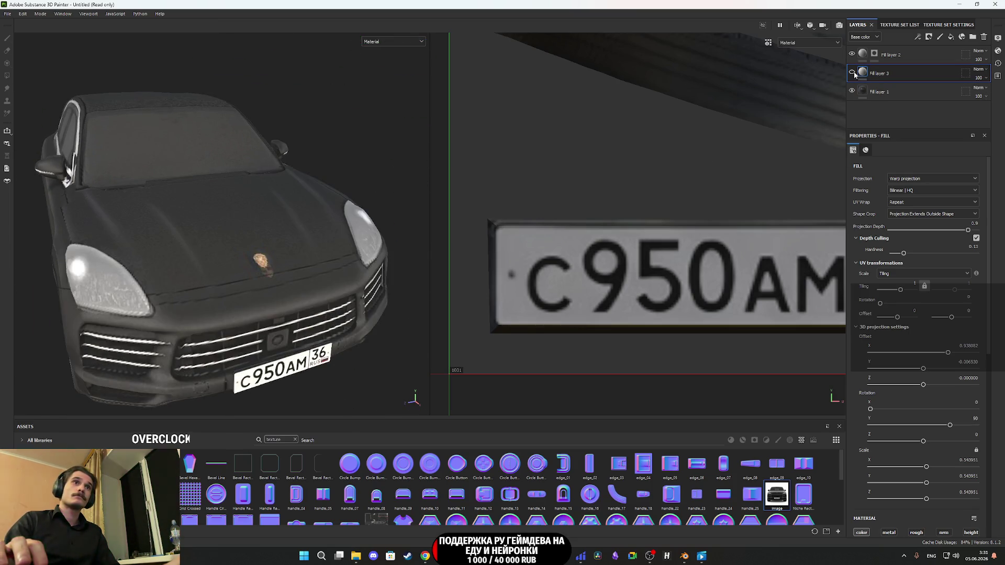
{"action": "left_click", "coordinate": [852, 73]}
{"action": "left_click", "coordinate": [852, 73]}
{"action": "left_click", "coordinate": [852, 73]}
{"action": "left_click", "coordinate": [853, 73]}
{"action": "left_click", "coordinate": [853, 73]}
{"action": "left_click", "coordinate": [852, 72]}
{"action": "left_click", "coordinate": [852, 73]}
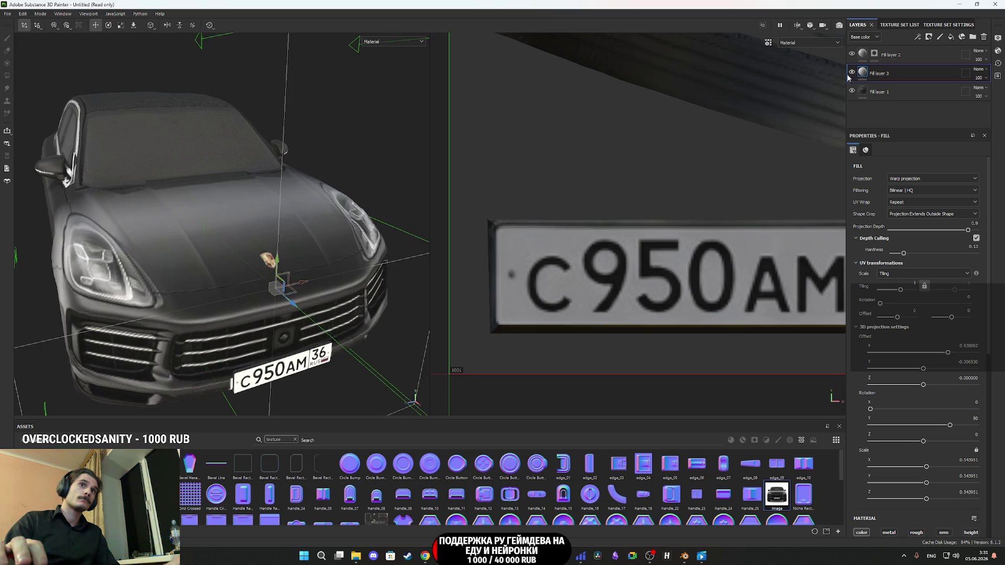
{"action": "key", "text": "f"}
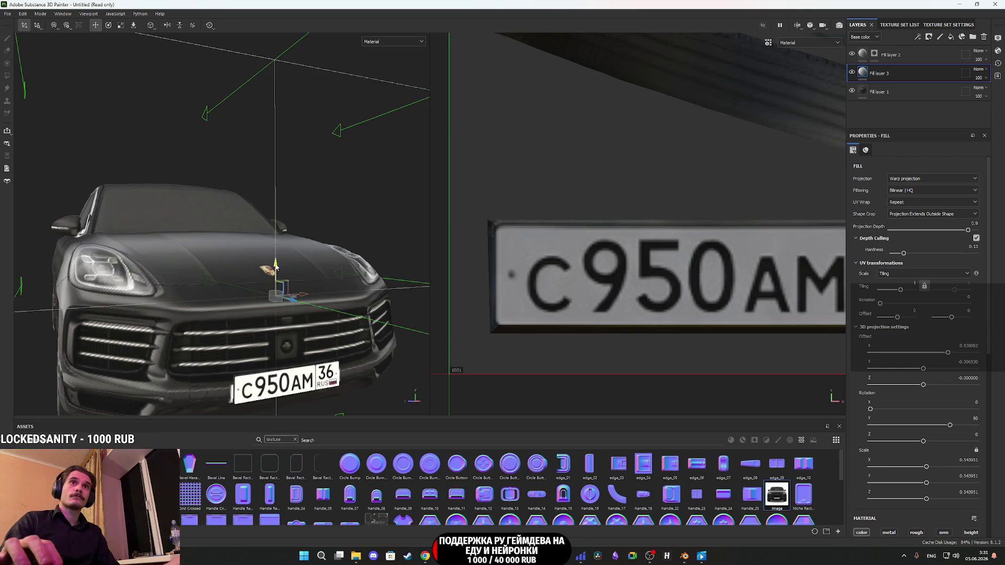
{"action": "left_click", "coordinate": [121, 28]}
{"action": "mouse_move", "coordinate": [275, 298]}
{"action": "left_mouse_down"}
{"action": "mouse_move", "coordinate": [258, 312]}
{"action": "mouse_move", "coordinate": [429, 211]}
{"action": "left_mouse_up"}
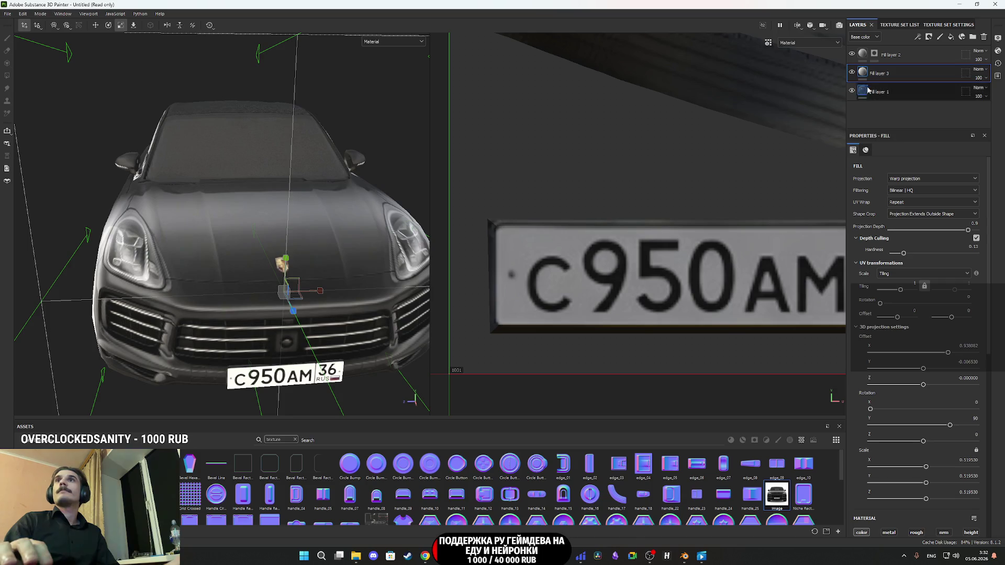
Step: Widen the plate projection horizontally, toggling Fill layer 3 to compare the result
{"action": "left_click", "coordinate": [852, 73]}
{"action": "left_click", "coordinate": [852, 73]}
{"action": "left_click", "coordinate": [851, 73]}
{"action": "left_click", "coordinate": [851, 73]}
{"action": "mouse_move", "coordinate": [320, 297]}
{"action": "left_mouse_down"}
{"action": "mouse_move", "coordinate": [351, 284]}
{"action": "mouse_move", "coordinate": [338, 287]}
{"action": "left_mouse_up"}
{"action": "left_click", "coordinate": [852, 73]}
{"action": "left_click", "coordinate": [852, 73]}
{"action": "left_click", "coordinate": [852, 73]}
{"action": "left_click", "coordinate": [852, 73]}
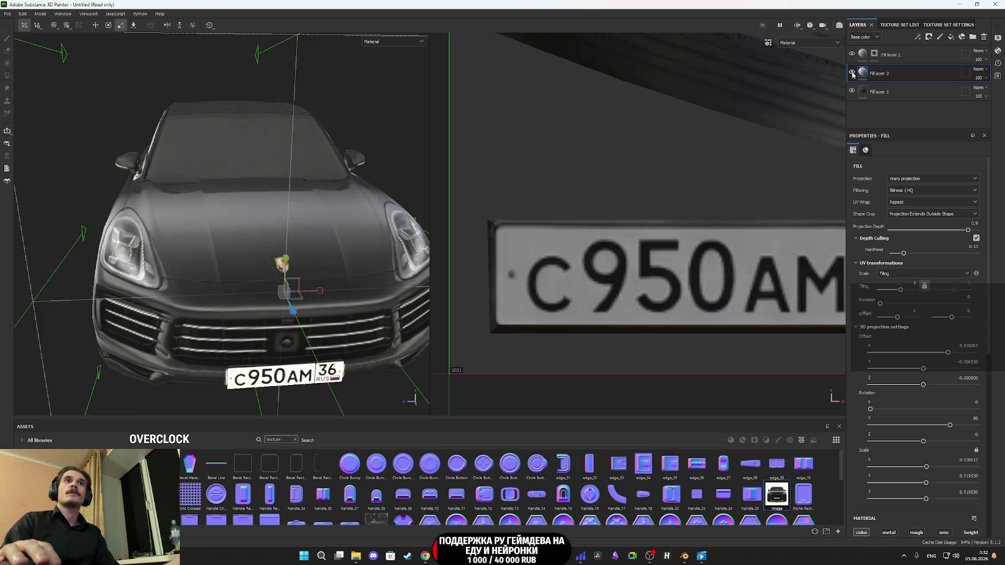
Step: Lower the plate projection slightly along Y and check it from above the hood
{"action": "key", "text": "w"}
{"action": "left_click_drag", "start_coordinate": [287, 264], "coordinate": [285, 275]}
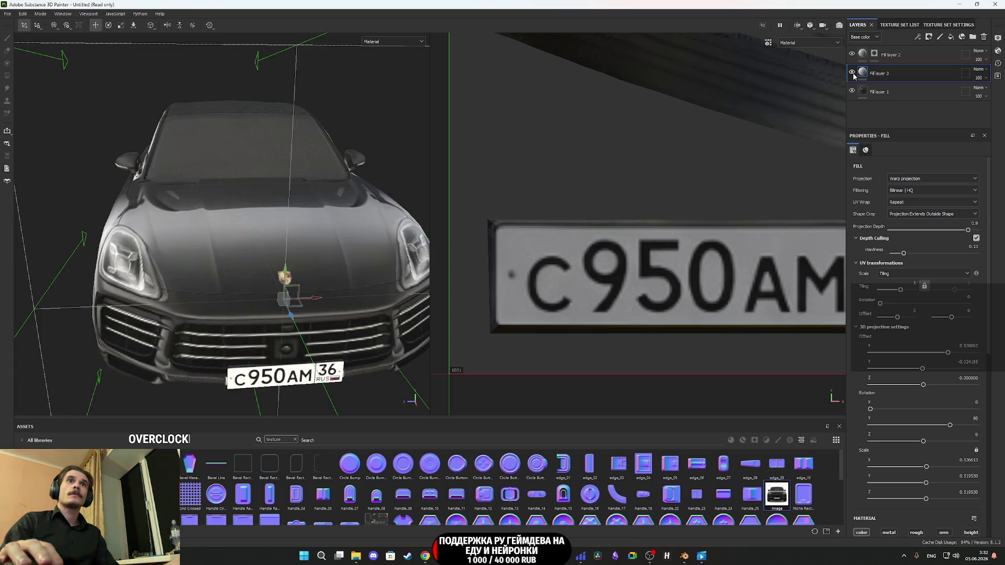
{"action": "left_click", "coordinate": [854, 76]}
{"action": "left_click_drag", "start_coordinate": [315, 225], "coordinate": [333, 325]}
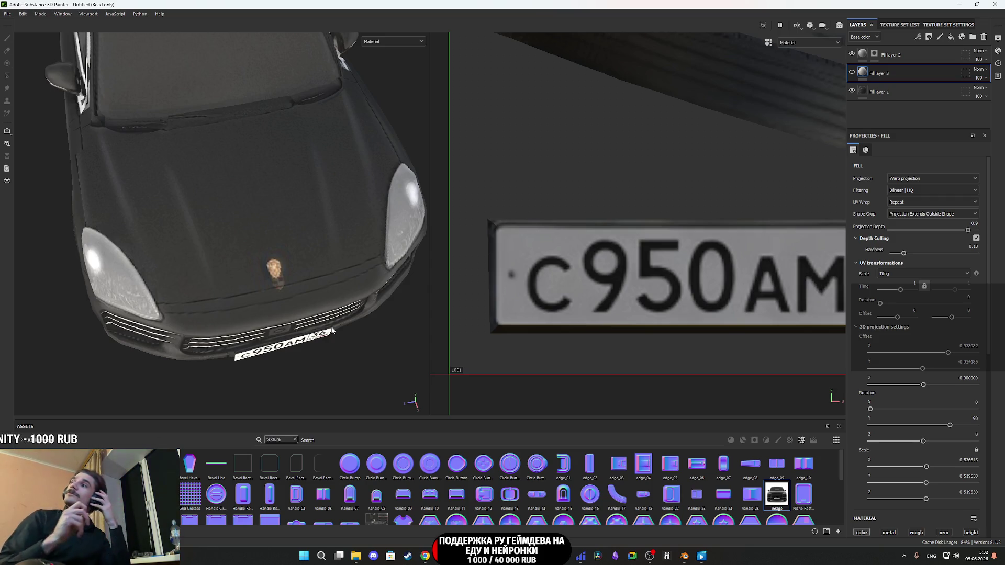
{"action": "mouse_move", "coordinate": [317, 311]}
{"action": "left_mouse_down"}
{"action": "mouse_move", "coordinate": [241, 220]}
{"action": "mouse_move", "coordinate": [282, 135]}
{"action": "mouse_move", "coordinate": [229, 261]}
{"action": "left_mouse_up"}
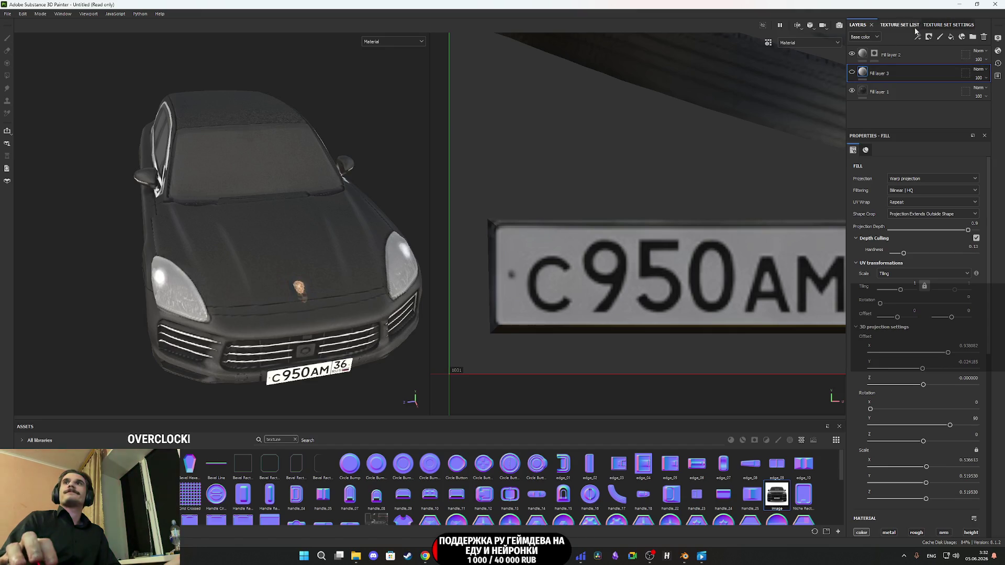
{"action": "left_click", "coordinate": [858, 74]}
Step: Add a black mask to Fill layer 3 and zoom in on the left headlight
{"action": "right_click", "coordinate": [861, 72]}
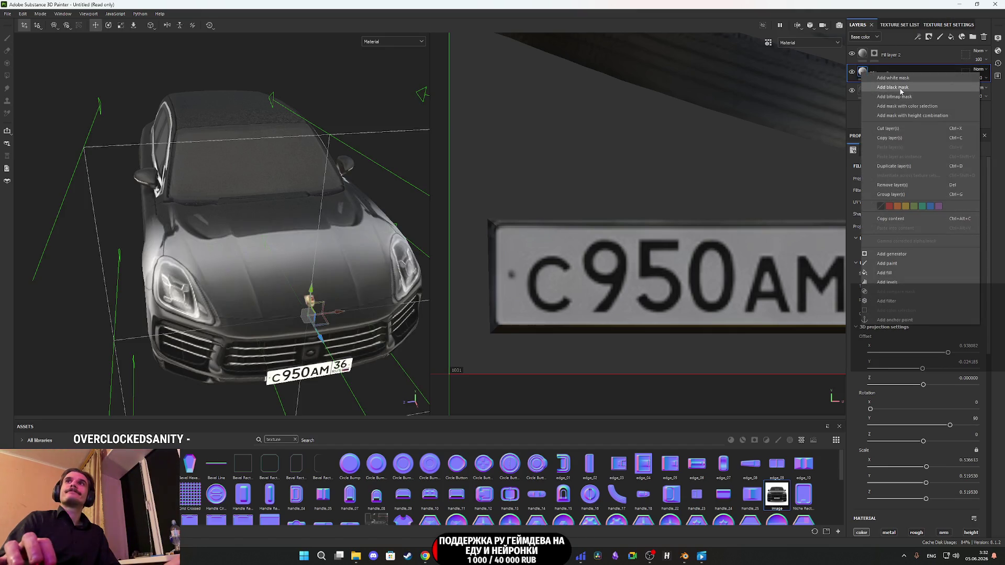
{"action": "left_click", "coordinate": [900, 87]}
{"action": "scroll", "coordinate": [212, 338], "scroll_direction": "up", "scroll_amount": 5}
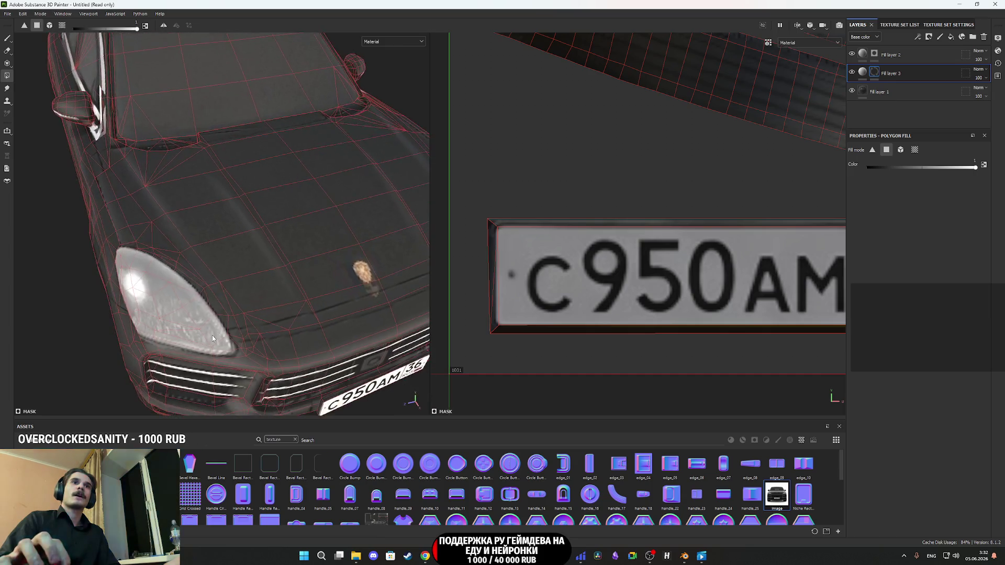
{"action": "left_click_drag", "start_coordinate": [212, 338], "coordinate": [241, 324]}
{"action": "scroll", "coordinate": [240, 316], "scroll_direction": "up", "scroll_amount": 2}
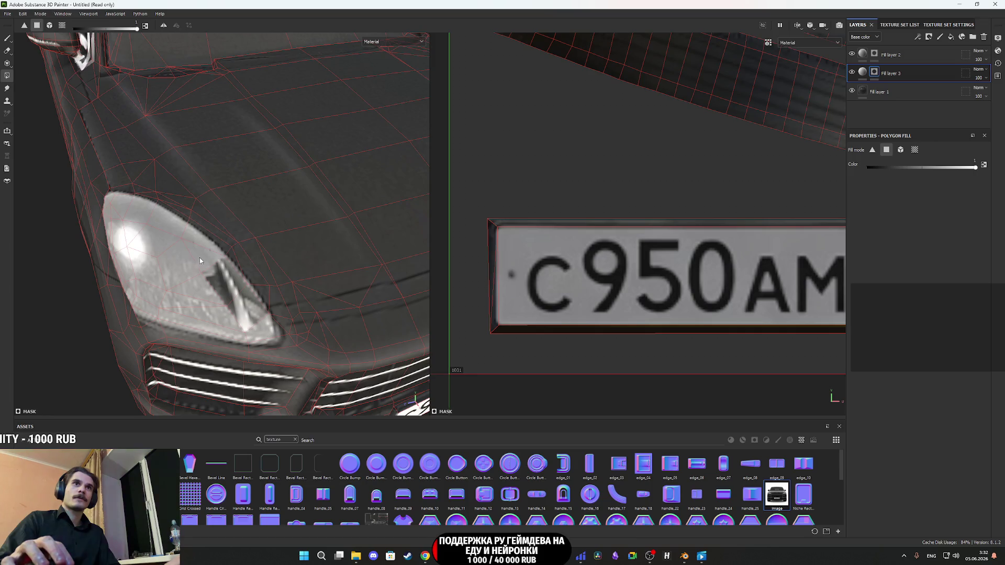
{"action": "scroll", "coordinate": [244, 273], "scroll_direction": "up", "scroll_amount": 3}
{"action": "mouse_move", "coordinate": [244, 278]}
{"action": "left_mouse_down"}
{"action": "mouse_move", "coordinate": [199, 253]}
{"action": "mouse_move", "coordinate": [118, 280]}
{"action": "left_mouse_up"}
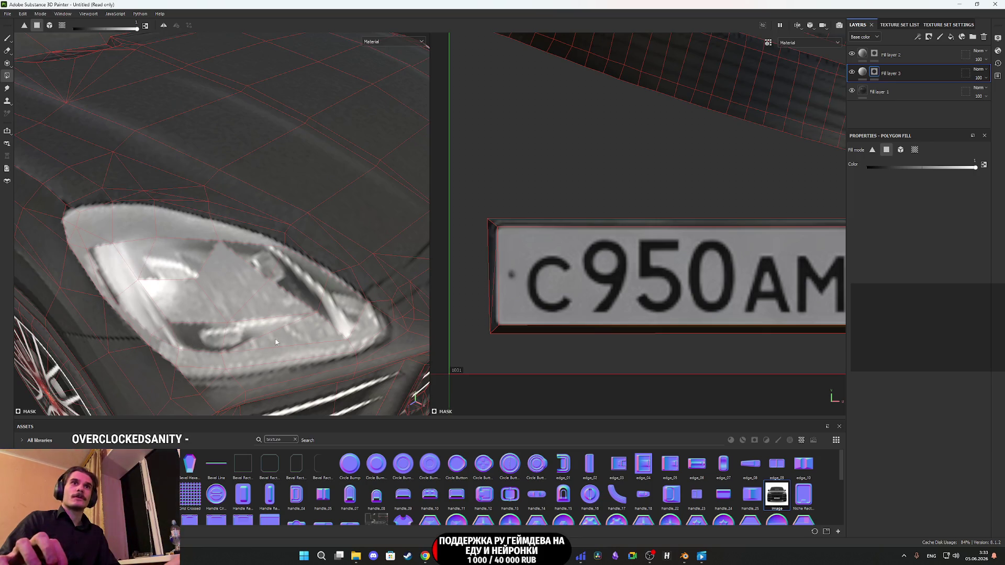
Step: Polygon-fill the left headlight's triangles into Fill layer 3's mask
{"action": "left_click", "coordinate": [269, 306]}
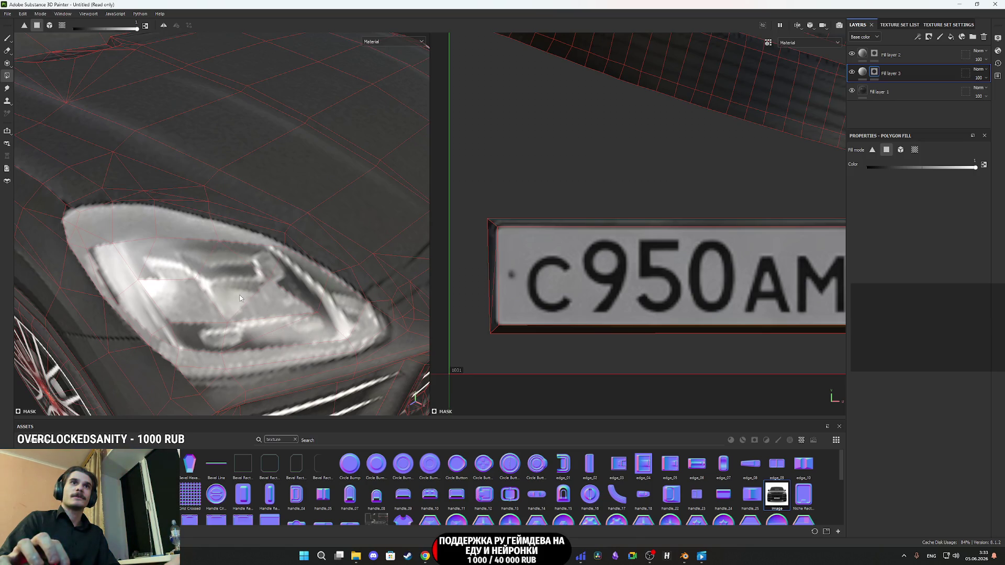
{"action": "mouse_move", "coordinate": [187, 309]}
{"action": "left_mouse_down"}
{"action": "mouse_move", "coordinate": [282, 295]}
{"action": "mouse_move", "coordinate": [249, 293]}
{"action": "mouse_move", "coordinate": [249, 320]}
{"action": "left_mouse_up"}
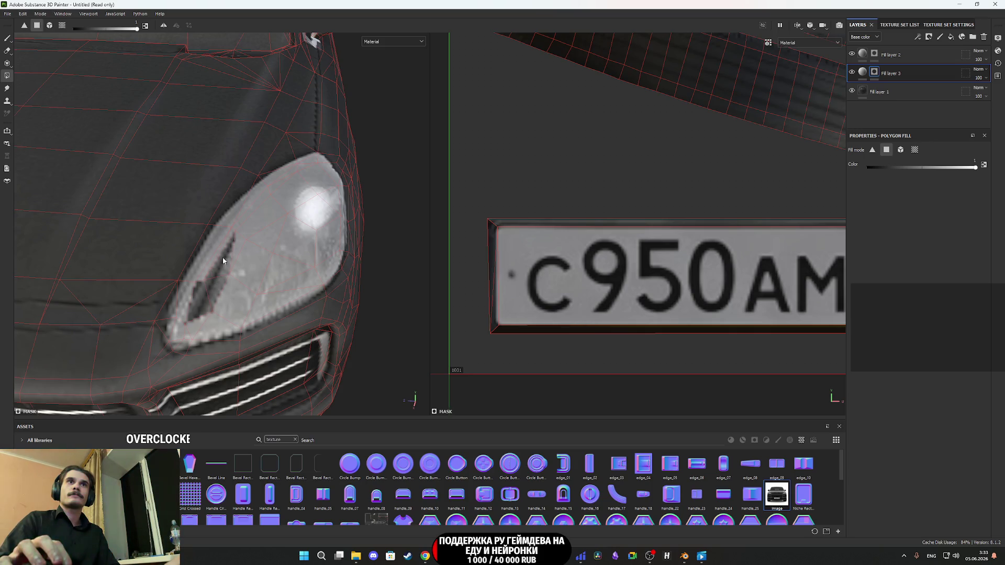
{"action": "mouse_move", "coordinate": [281, 205]}
{"action": "left_mouse_down"}
{"action": "mouse_move", "coordinate": [298, 197]}
{"action": "mouse_move", "coordinate": [330, 233]}
{"action": "mouse_move", "coordinate": [308, 281]}
{"action": "mouse_move", "coordinate": [269, 295]}
{"action": "left_mouse_up"}
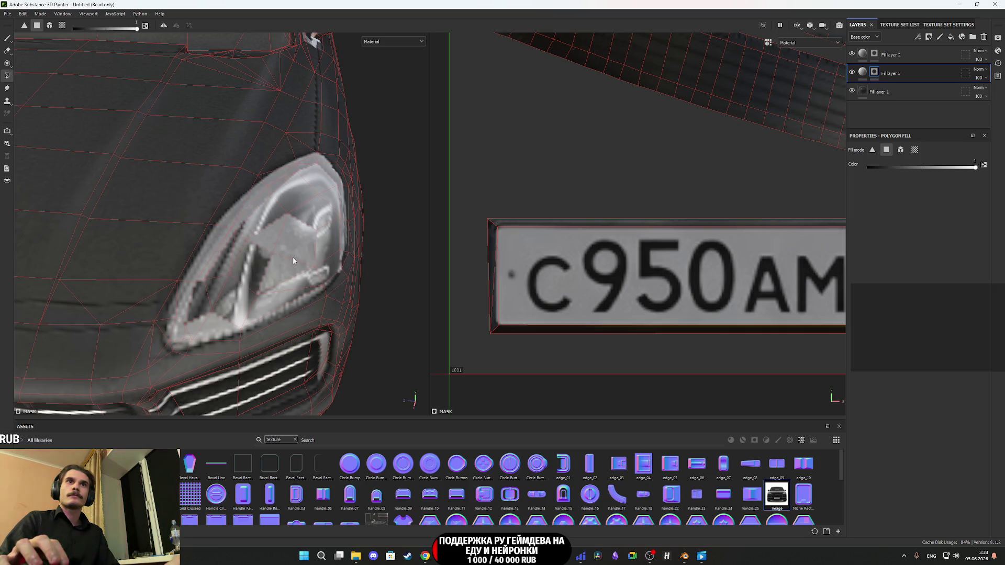
{"action": "left_click_drag", "start_coordinate": [299, 246], "coordinate": [276, 243]}
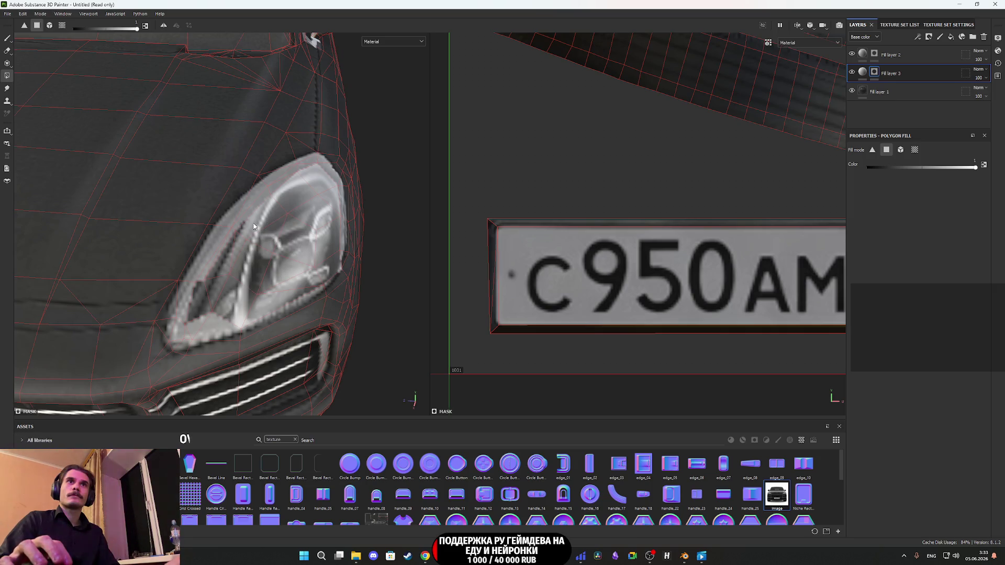
{"action": "right_click", "coordinate": [878, 71]}
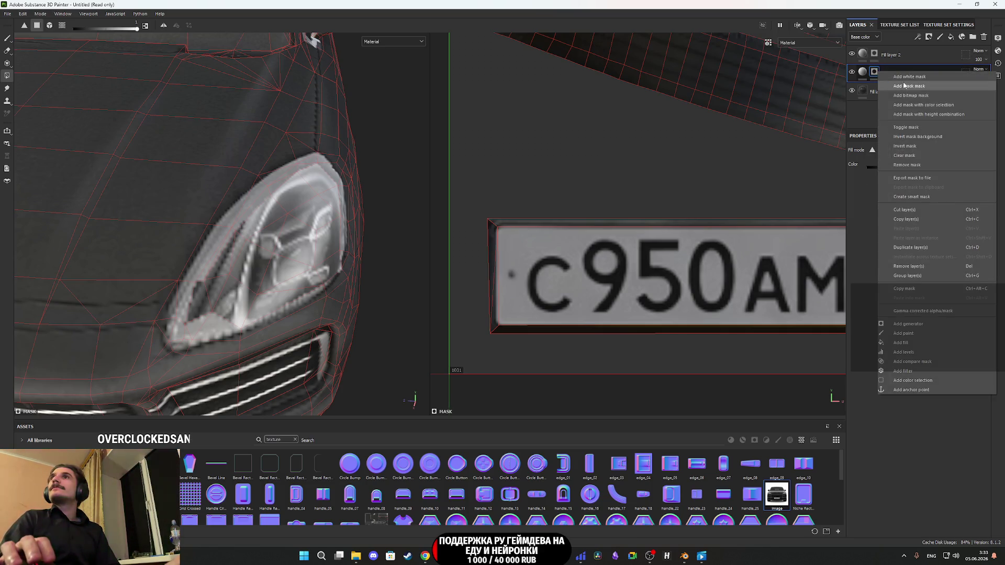
Step: Add a Blur filter to Fill layer 3's mask and raise its intensity slightly
{"action": "left_click", "coordinate": [919, 371]}
{"action": "left_click", "coordinate": [923, 177]}
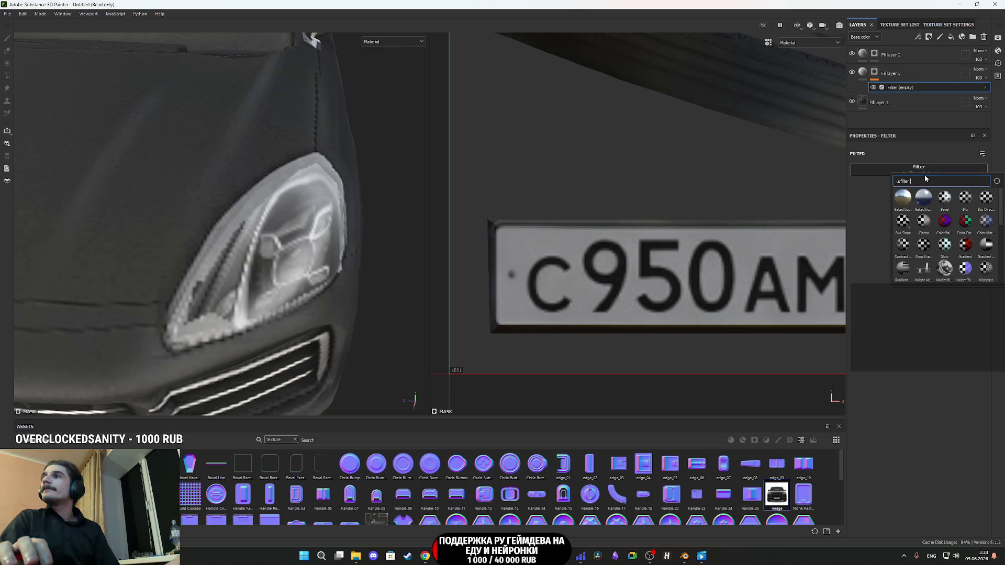
{"action": "left_click", "coordinate": [966, 202]}
{"action": "left_click_drag", "start_coordinate": [862, 209], "coordinate": [869, 209]}
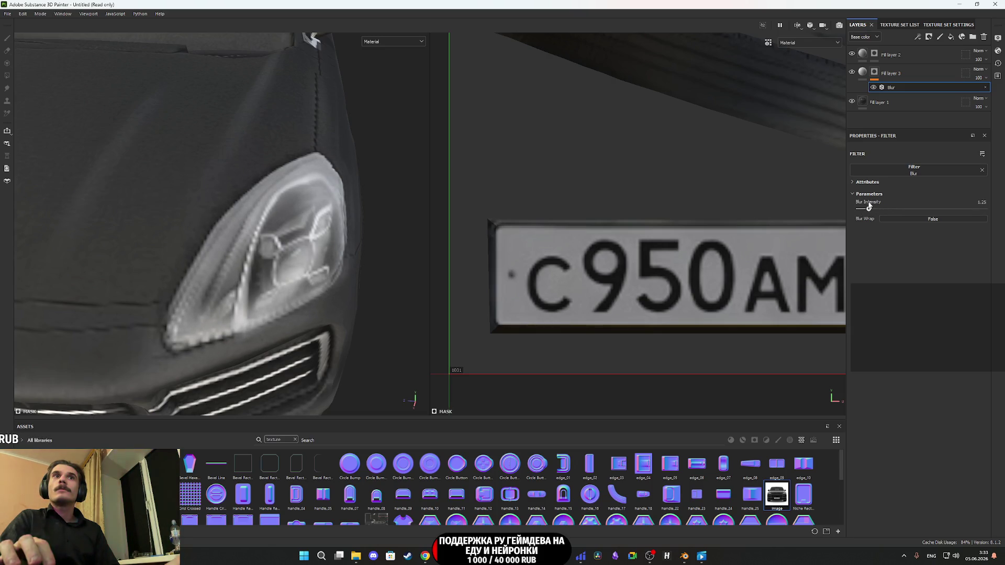
{"action": "left_click", "coordinate": [867, 208]}
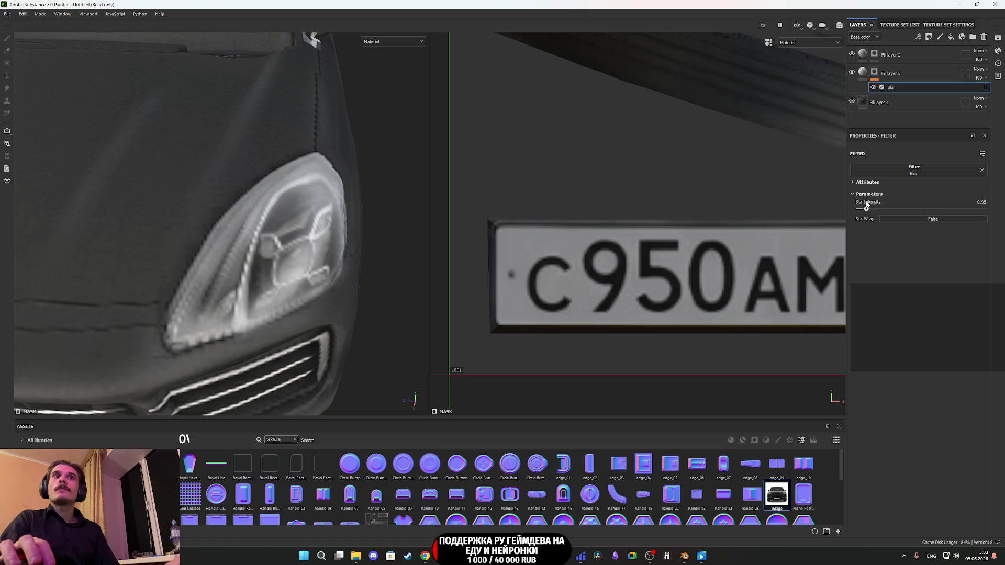
Step: Raise the Blur intensity to about 1.85 and check the car from the front
{"action": "scroll", "coordinate": [220, 239], "scroll_direction": "down", "scroll_amount": 5}
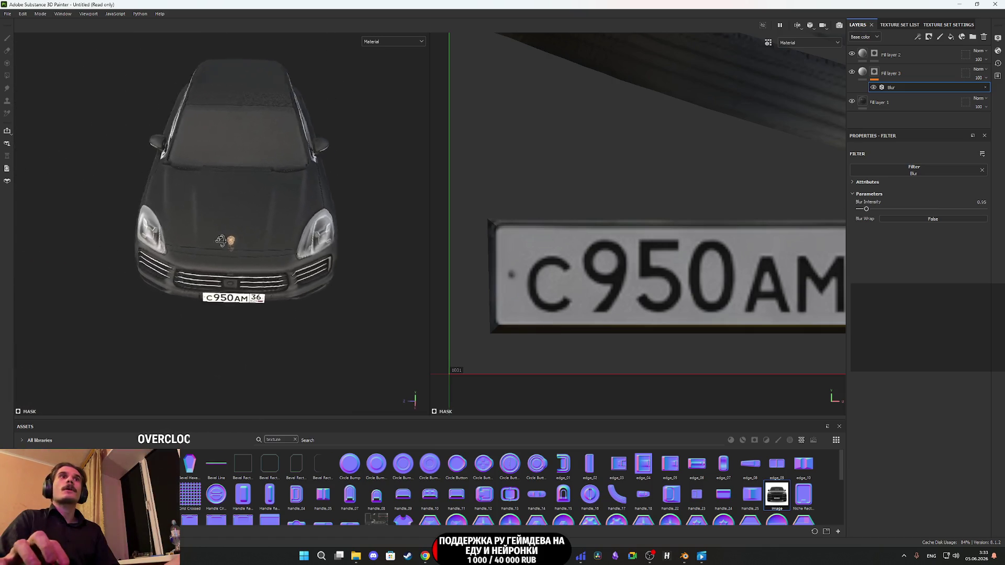
{"action": "mouse_move", "coordinate": [220, 239]}
{"action": "left_mouse_down"}
{"action": "mouse_move", "coordinate": [207, 327]}
{"action": "mouse_move", "coordinate": [235, 270]}
{"action": "left_mouse_up"}
{"action": "scroll", "coordinate": [207, 327], "scroll_direction": "up", "scroll_amount": 5}
{"action": "scroll", "coordinate": [207, 327], "scroll_direction": "down", "scroll_amount": 5}
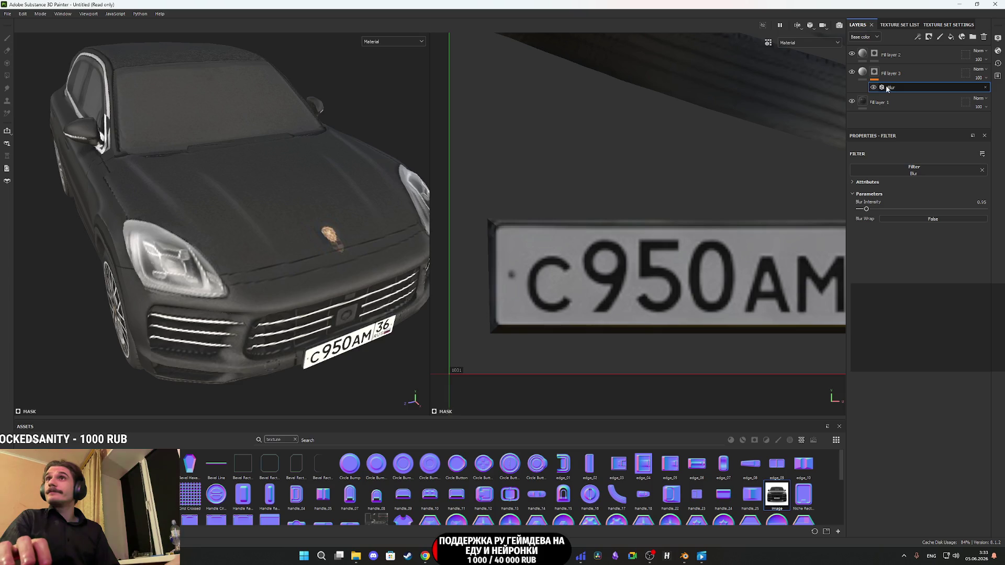
{"action": "left_click_drag", "start_coordinate": [872, 212], "coordinate": [871, 209]}
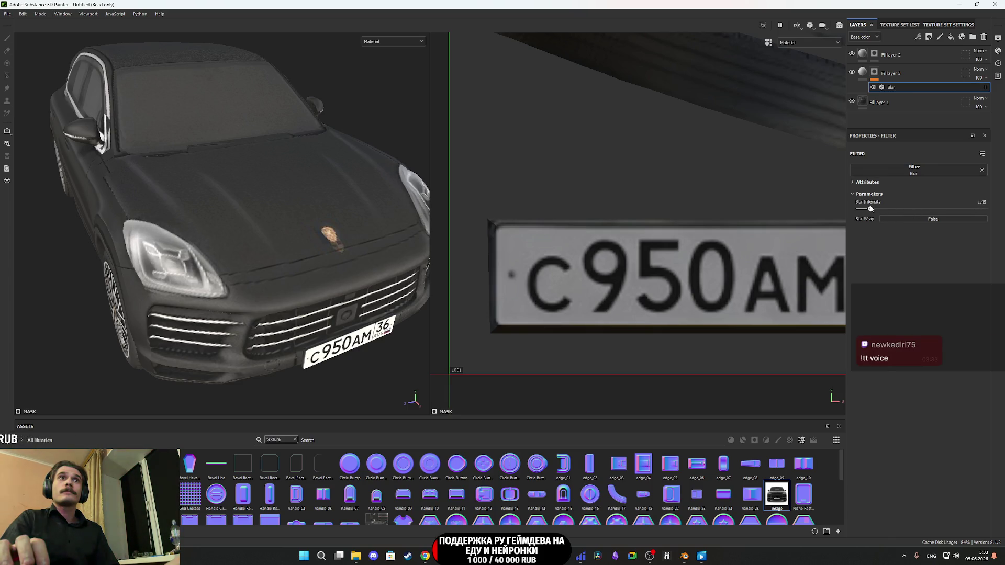
{"action": "mouse_move", "coordinate": [209, 203]}
{"action": "left_mouse_down"}
{"action": "mouse_move", "coordinate": [224, 251]}
{"action": "mouse_move", "coordinate": [308, 247]}
{"action": "left_mouse_up"}
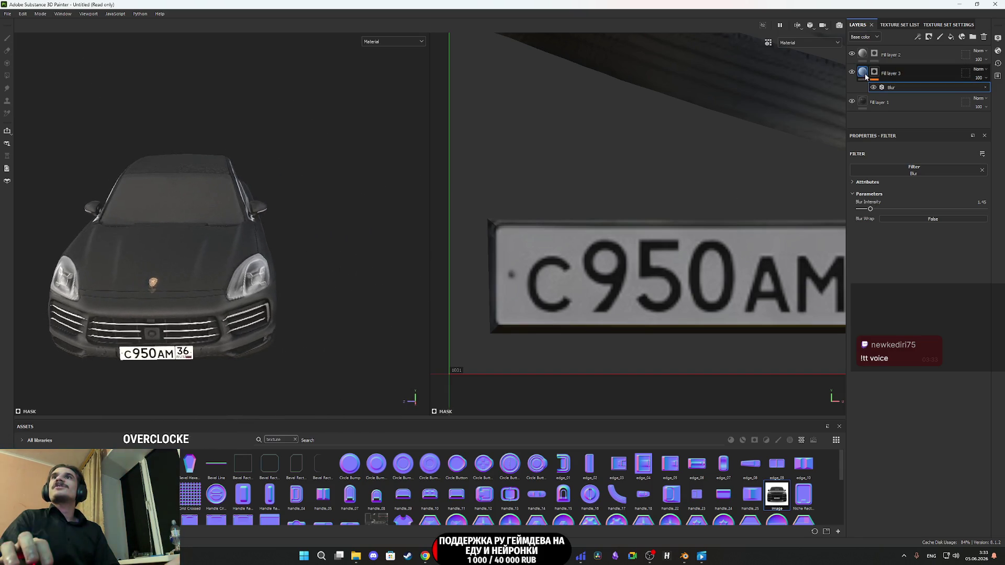
Step: Duplicate Fill layer 3 and clear the mask on Fill layer 3 copy 1
{"action": "left_click", "coordinate": [863, 74]}
{"action": "scroll", "coordinate": [293, 250], "scroll_direction": "up", "scroll_amount": 5}
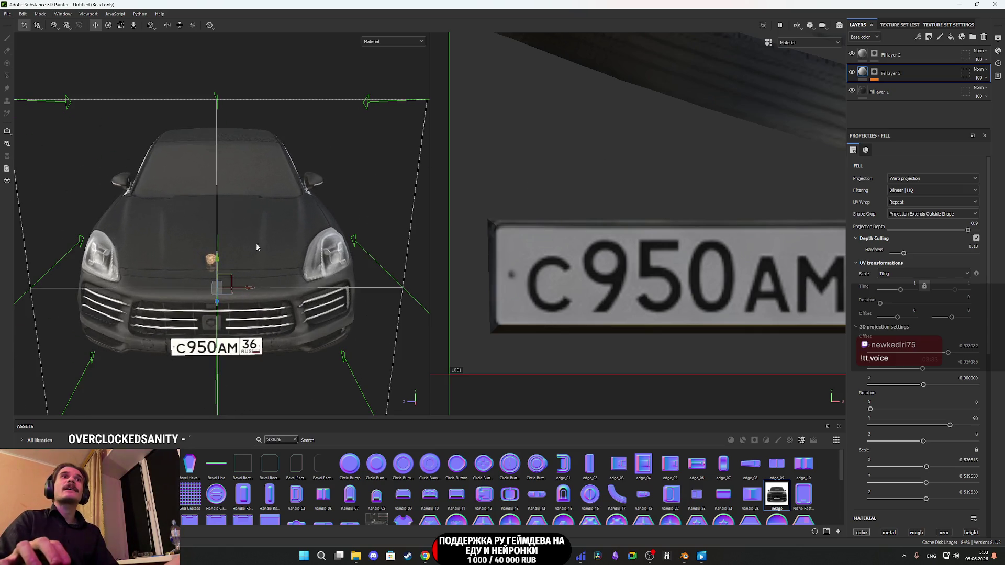
{"action": "mouse_move", "coordinate": [300, 243]}
{"action": "left_mouse_down"}
{"action": "mouse_move", "coordinate": [330, 254]}
{"action": "mouse_move", "coordinate": [298, 252]}
{"action": "mouse_move", "coordinate": [321, 247]}
{"action": "left_mouse_up"}
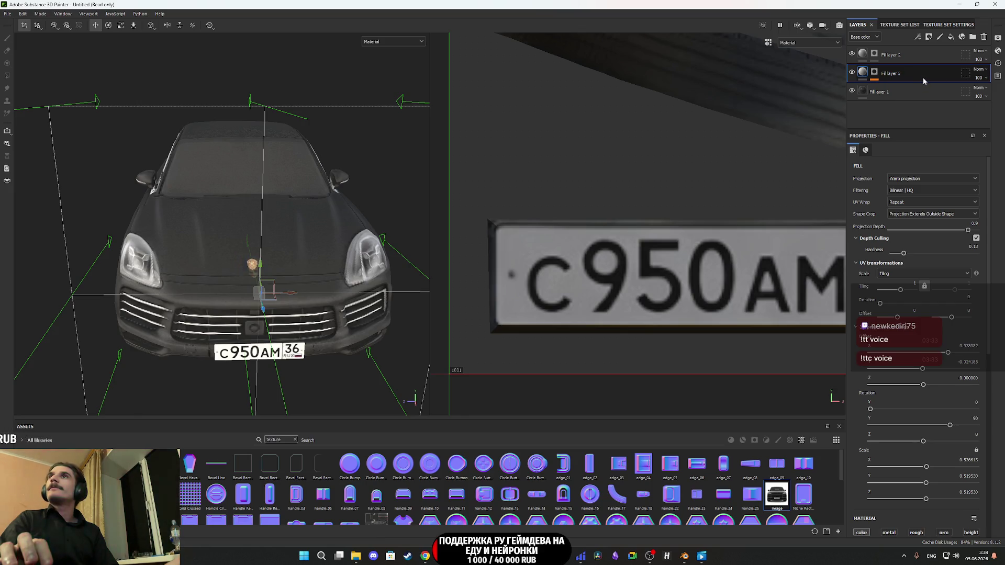
{"action": "left_click_drag", "start_coordinate": [923, 76], "coordinate": [919, 66]}
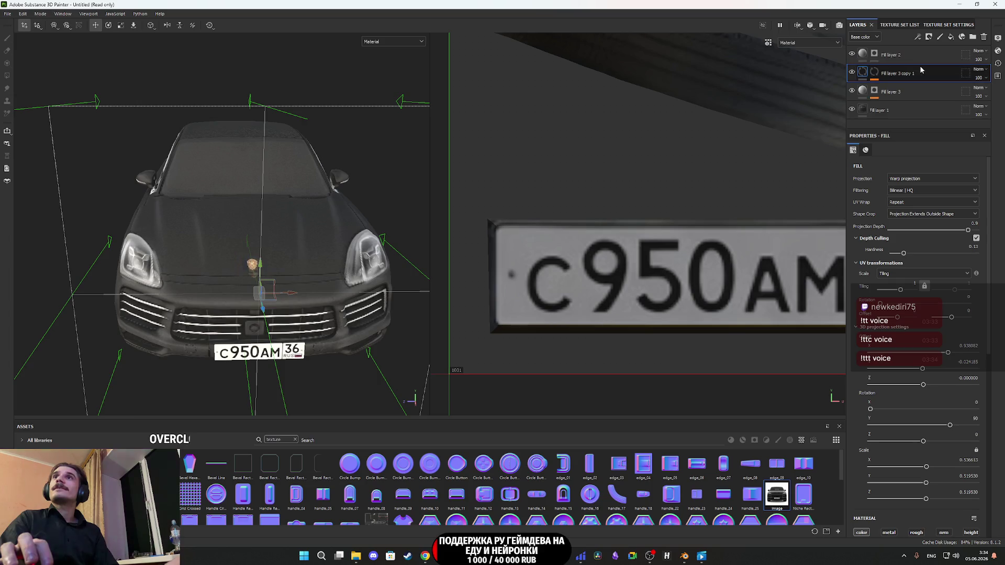
{"action": "right_click", "coordinate": [876, 76]}
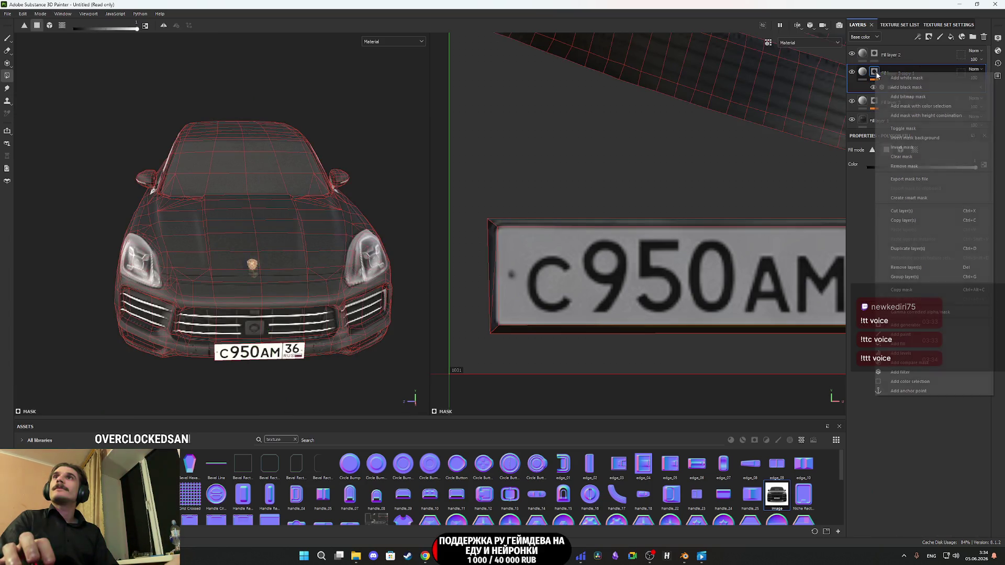
{"action": "left_click", "coordinate": [908, 158]}
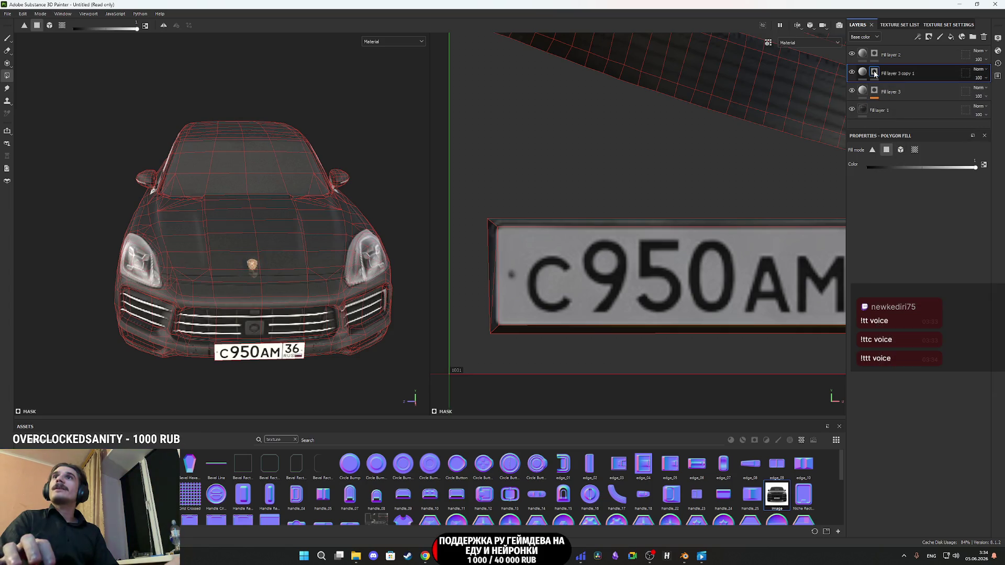
Step: Polygon-fill the headlight faces at value 1 into the copy's mask
{"action": "left_click", "coordinate": [875, 92]}
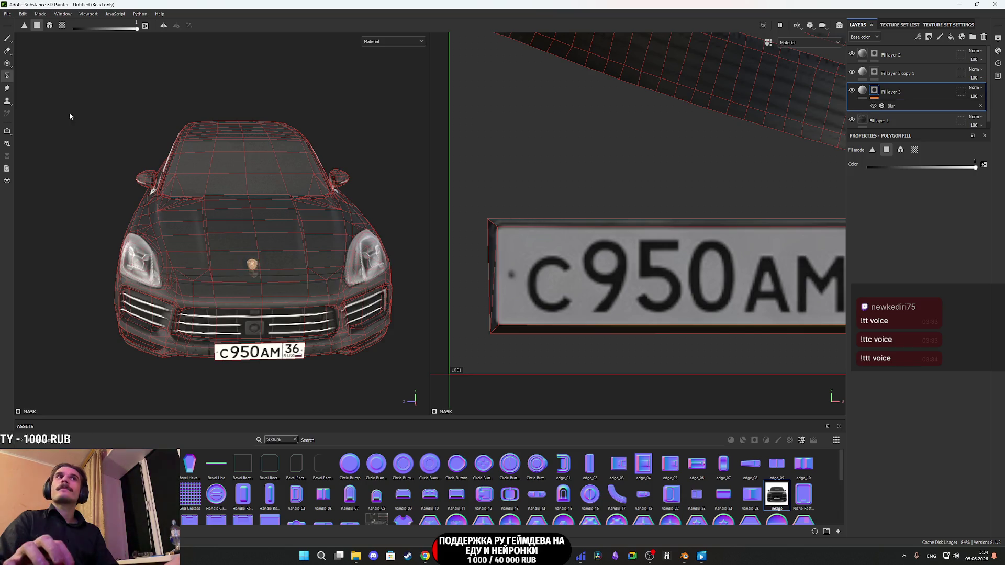
{"action": "left_click_drag", "start_coordinate": [285, 177], "coordinate": [246, 189]}
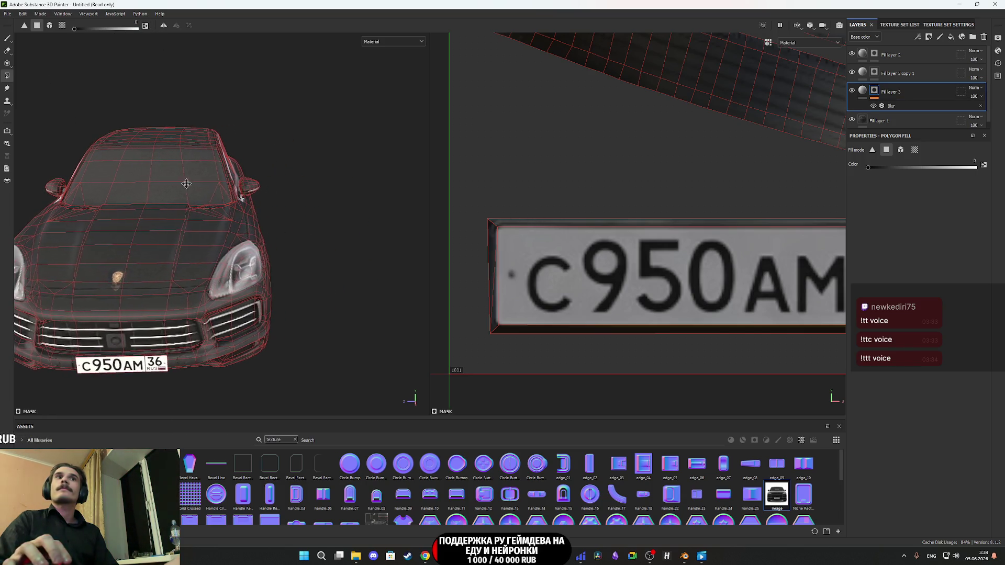
{"action": "left_click_drag", "start_coordinate": [302, 309], "coordinate": [168, 209]}
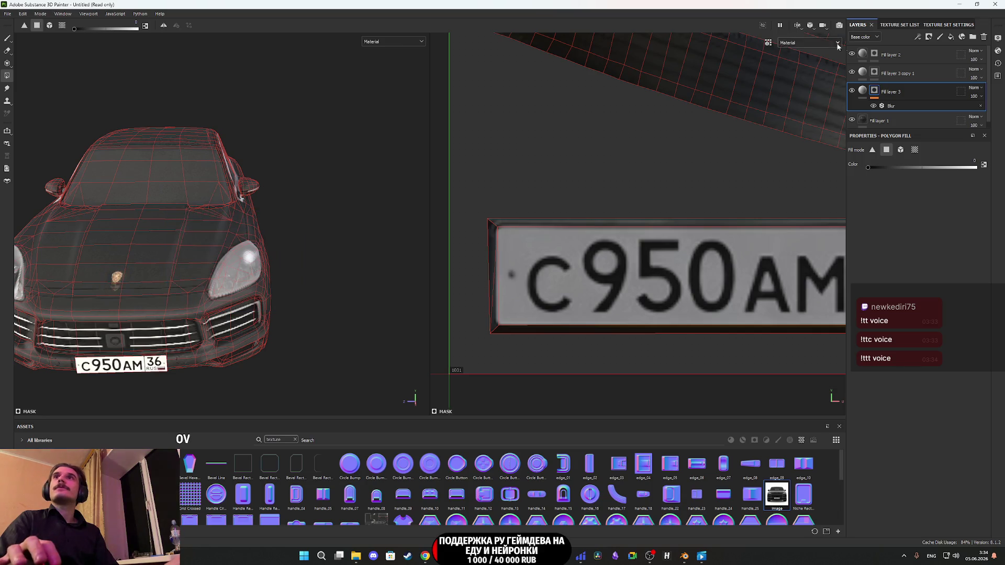
{"action": "left_click", "coordinate": [869, 76]}
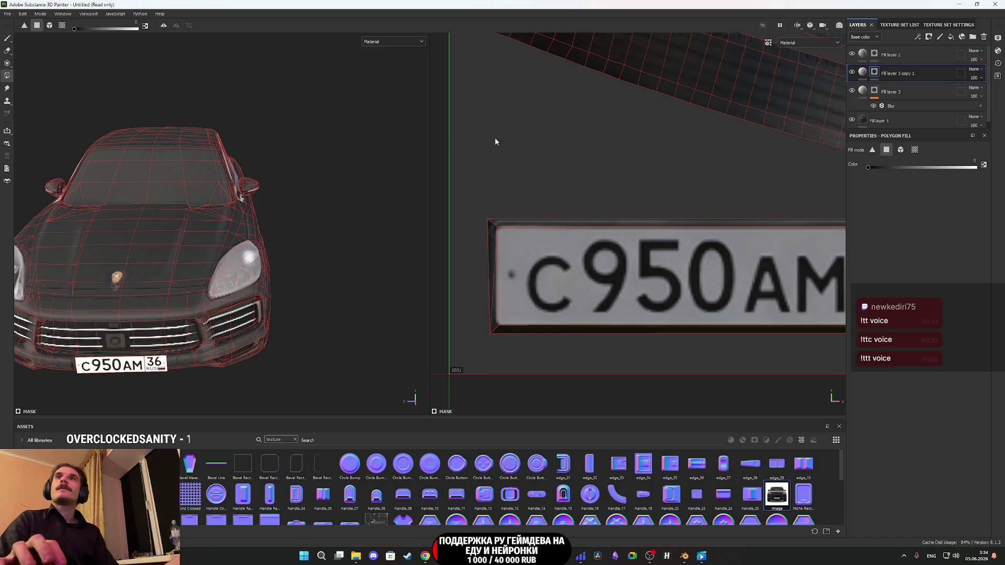
{"action": "left_click", "coordinate": [975, 168]}
{"action": "mouse_move", "coordinate": [162, 272]}
{"action": "left_mouse_down"}
{"action": "mouse_move", "coordinate": [263, 280]}
{"action": "mouse_move", "coordinate": [255, 319]}
{"action": "left_mouse_up"}
{"action": "scroll", "coordinate": [242, 296], "scroll_direction": "up", "scroll_amount": 2}
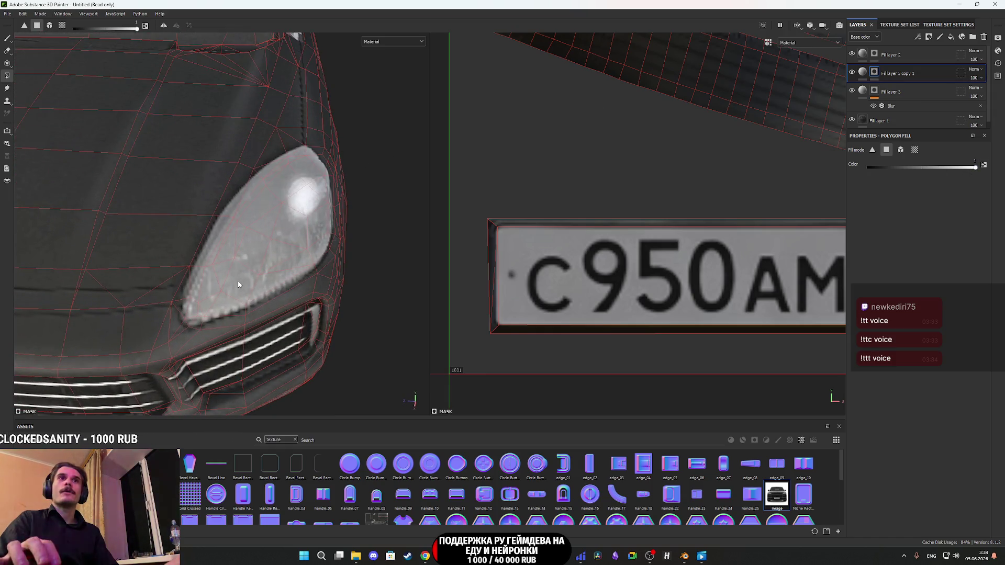
{"action": "mouse_move", "coordinate": [238, 284]}
{"action": "left_mouse_down"}
{"action": "mouse_move", "coordinate": [228, 249]}
{"action": "mouse_move", "coordinate": [276, 201]}
{"action": "left_mouse_up"}
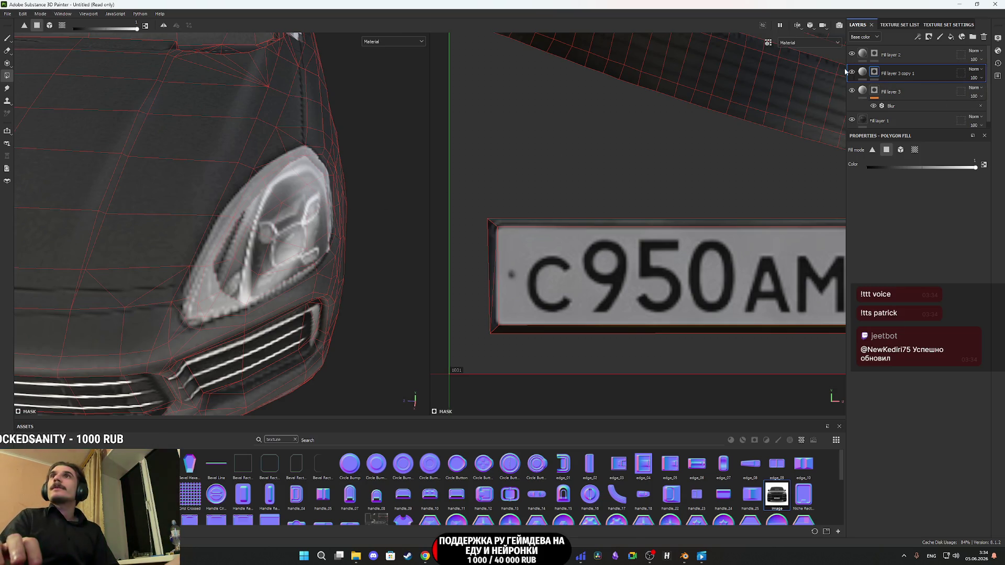
{"action": "right_click", "coordinate": [879, 72]}
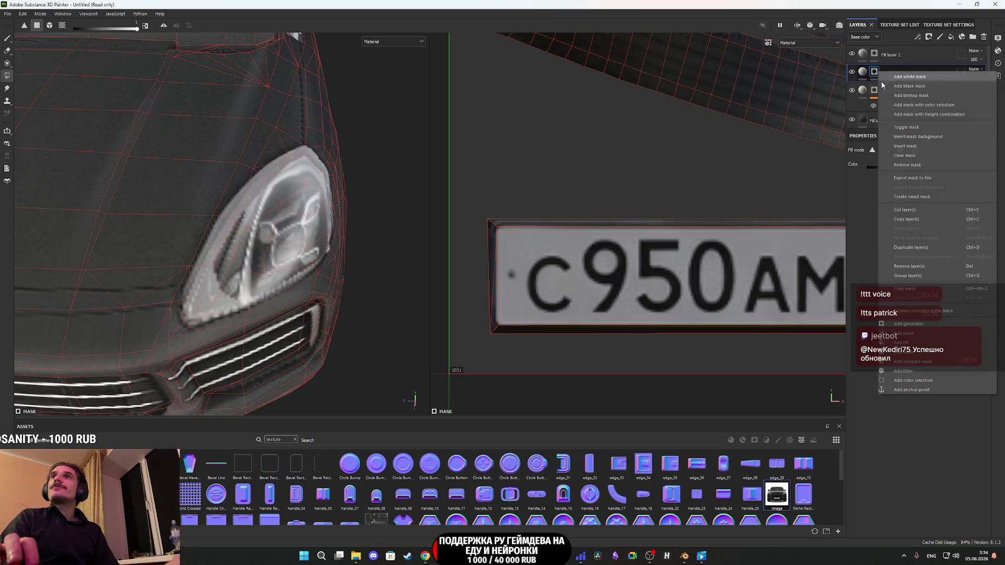
Step: Give Fill layer 3 copy 1 its own Blur filter at about 1.25 intensity
{"action": "left_click", "coordinate": [904, 371]}
{"action": "left_click", "coordinate": [919, 168]}
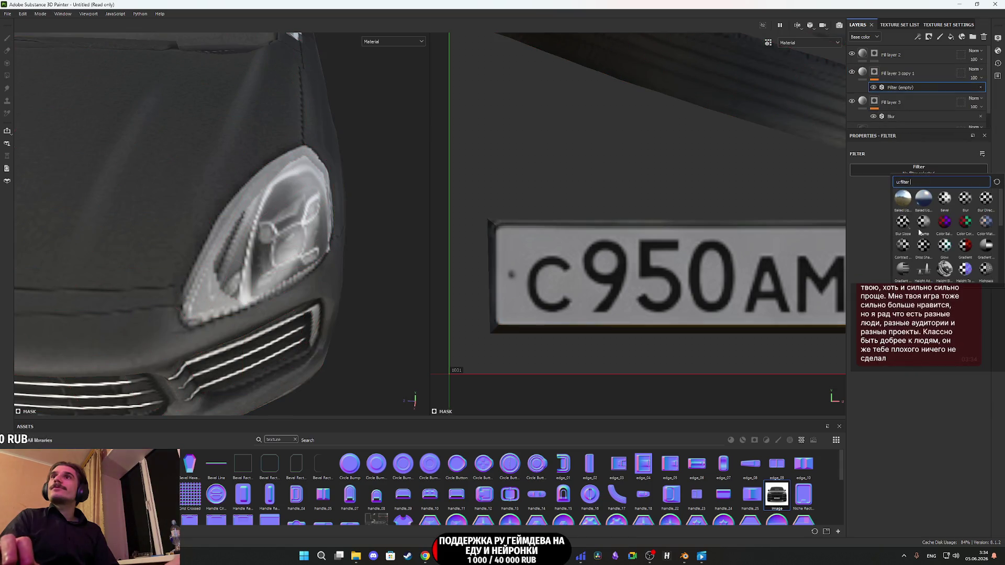
{"action": "left_click", "coordinate": [966, 202]}
{"action": "mouse_move", "coordinate": [863, 211]}
{"action": "left_mouse_down"}
{"action": "mouse_move", "coordinate": [882, 210]}
{"action": "mouse_move", "coordinate": [871, 211]}
{"action": "left_mouse_up"}
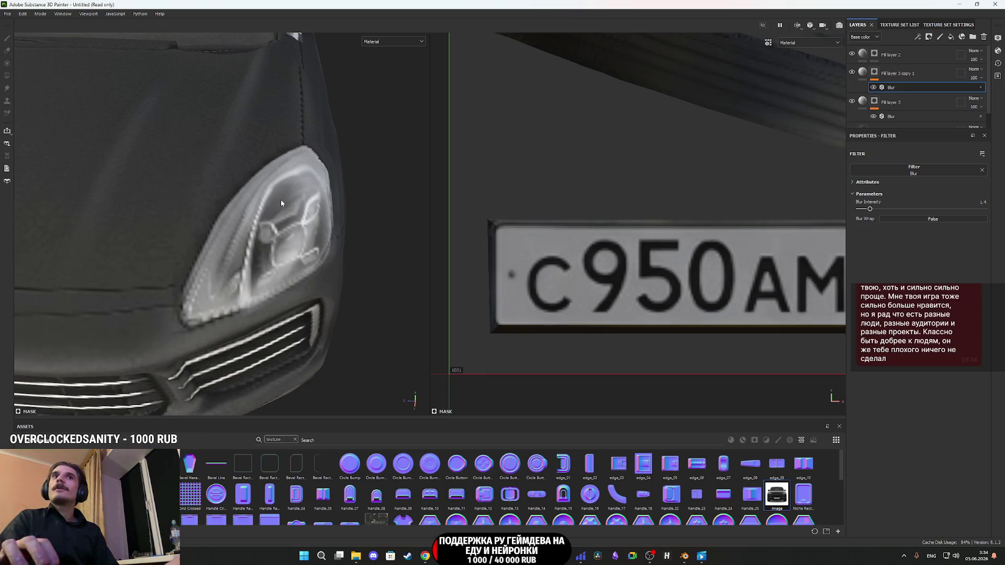
{"action": "scroll", "coordinate": [281, 203], "scroll_direction": "down", "scroll_amount": 3}
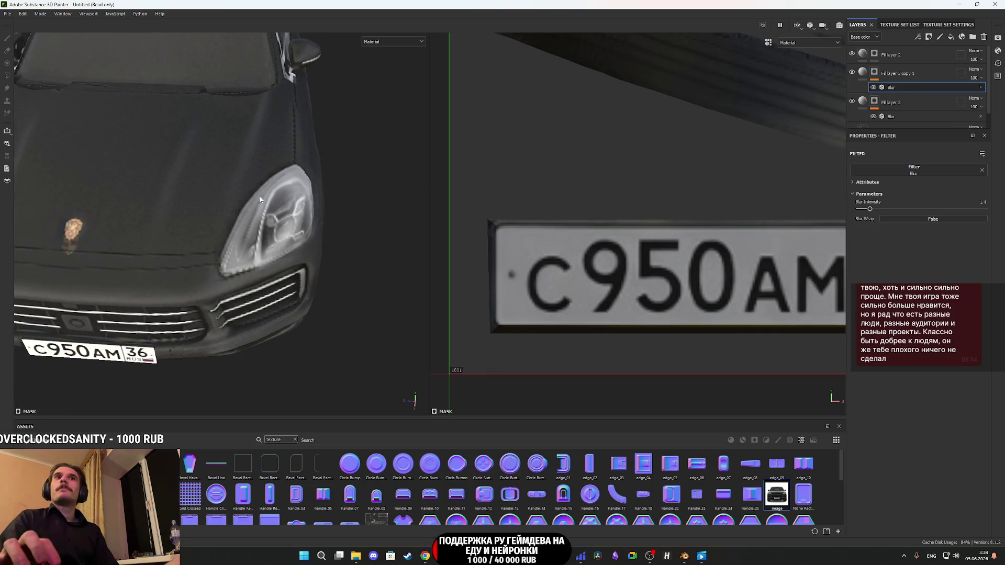
{"action": "left_click", "coordinate": [863, 75]}
{"action": "scroll", "coordinate": [354, 294], "scroll_direction": "down", "scroll_amount": 3}
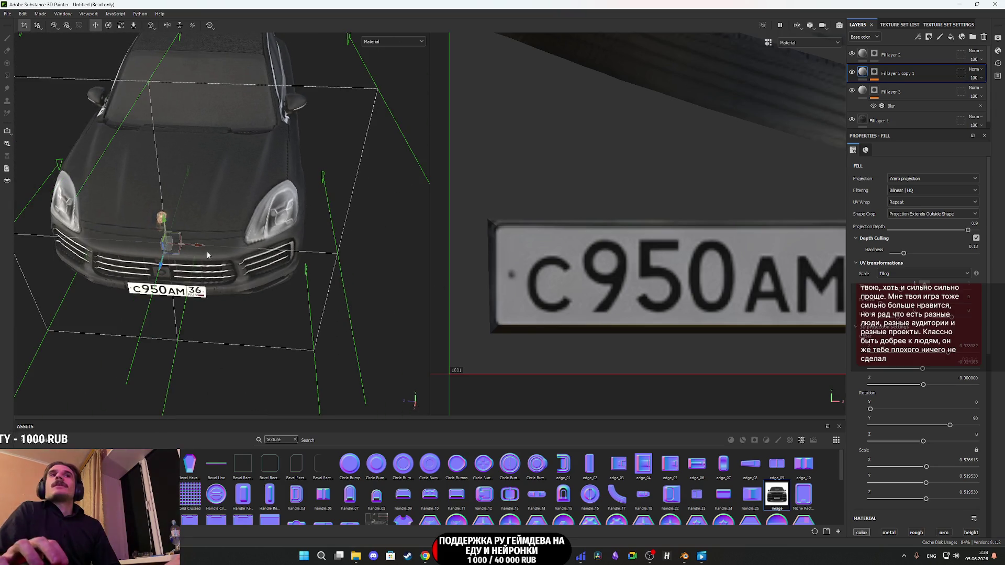
Step: Nudge Fill layer 3 copy 1's projection along X, Y and depth to realign it
{"action": "mouse_move", "coordinate": [186, 244]}
{"action": "left_mouse_down"}
{"action": "mouse_move", "coordinate": [146, 219]}
{"action": "mouse_move", "coordinate": [275, 233]}
{"action": "mouse_move", "coordinate": [327, 255]}
{"action": "mouse_move", "coordinate": [170, 235]}
{"action": "left_mouse_up"}
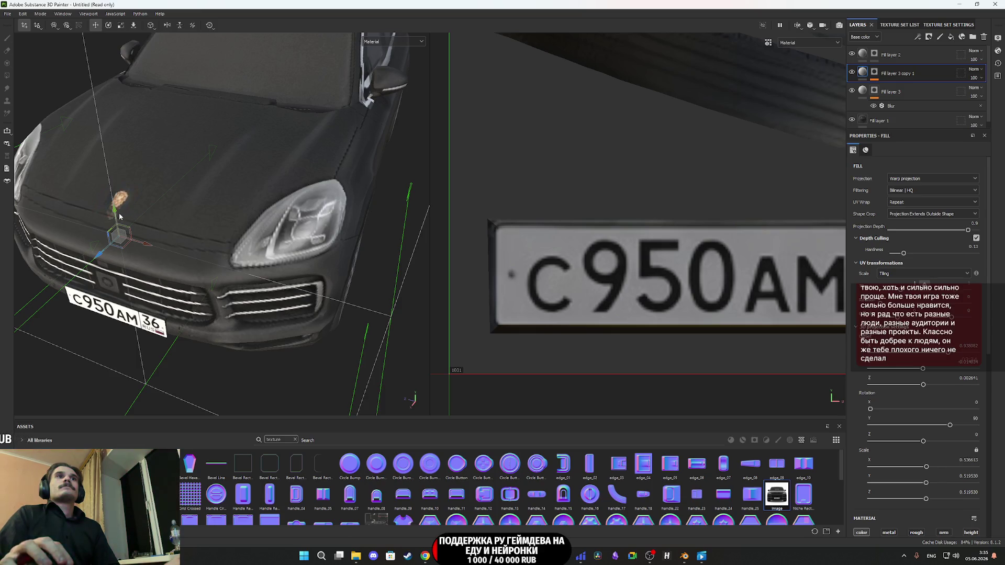
{"action": "left_click_drag", "start_coordinate": [114, 216], "coordinate": [112, 216]}
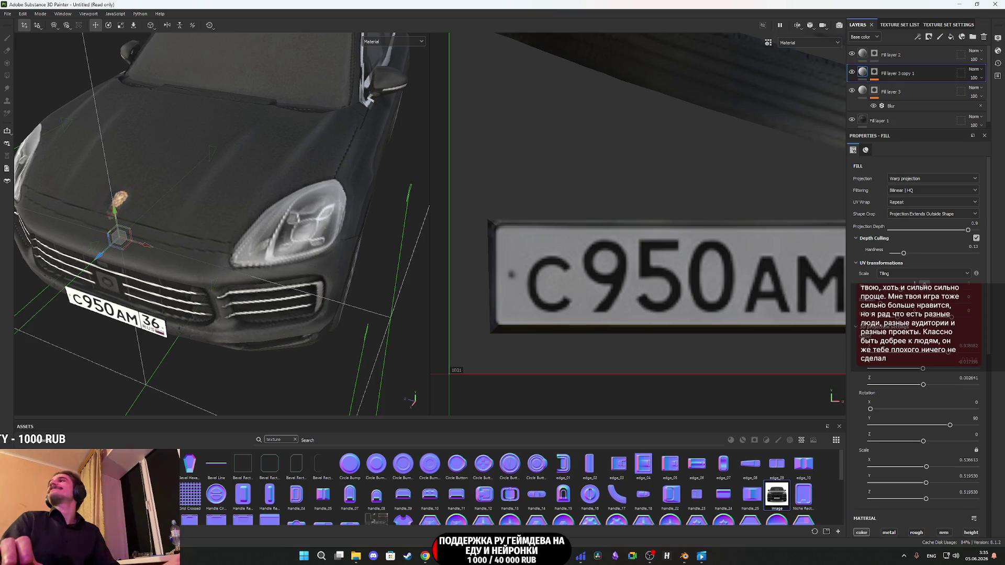
{"action": "mouse_move", "coordinate": [419, 303]}
{"action": "left_mouse_down"}
{"action": "mouse_move", "coordinate": [338, 289]}
{"action": "mouse_move", "coordinate": [336, 272]}
{"action": "left_mouse_up"}
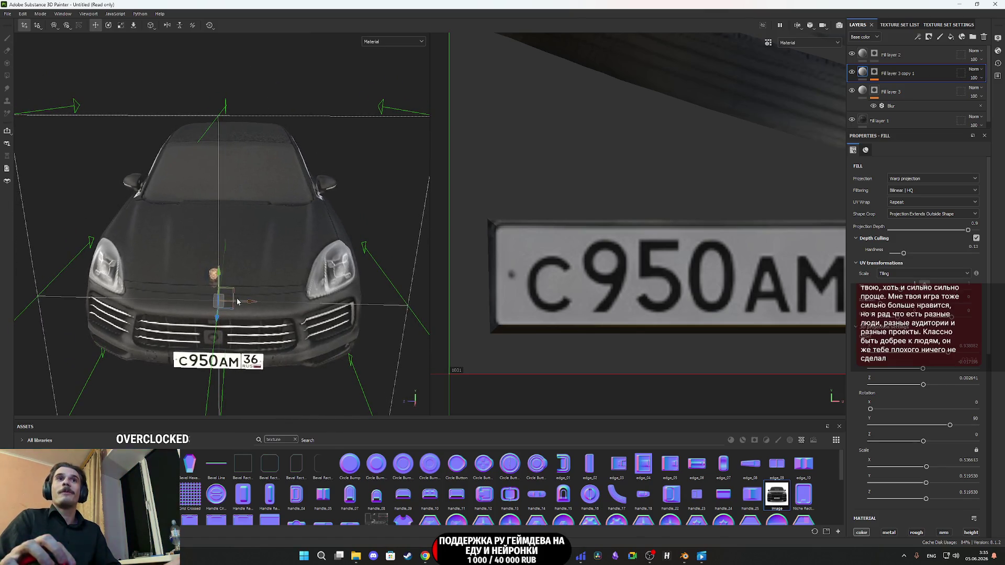
{"action": "mouse_move", "coordinate": [246, 307]}
{"action": "left_mouse_down"}
{"action": "mouse_move", "coordinate": [236, 294]}
{"action": "mouse_move", "coordinate": [248, 293]}
{"action": "left_mouse_up"}
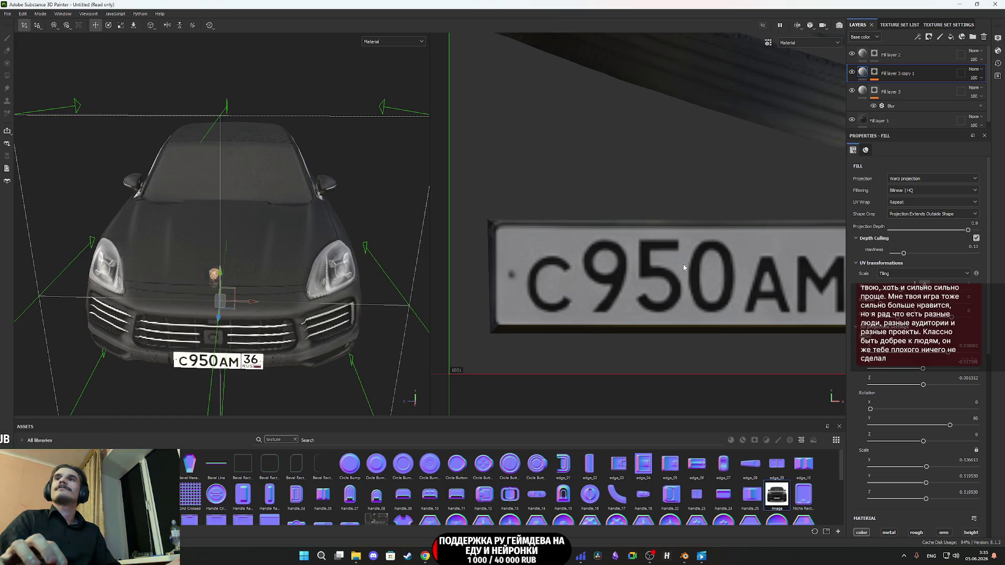
Step: Undo the gizmo move and set projection Scale X to -0.536613 to mirror it
{"action": "key", "text": "ctrl+z"}
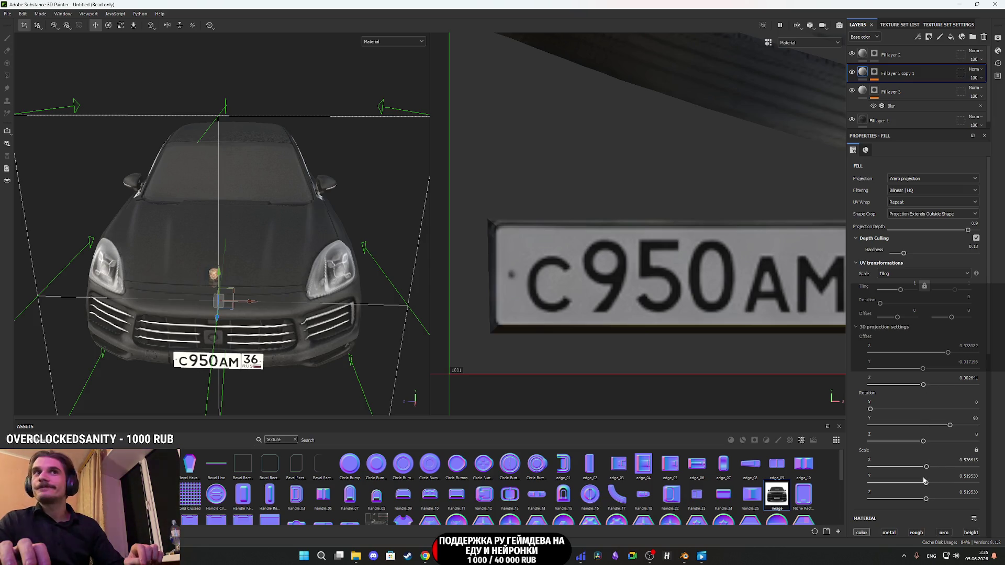
{"action": "left_click_drag", "start_coordinate": [928, 481], "coordinate": [921, 485]}
{"action": "key", "text": "ctrl+z"}
{"action": "double_click", "coordinate": [969, 460]}
{"action": "left_click", "coordinate": [970, 459]}
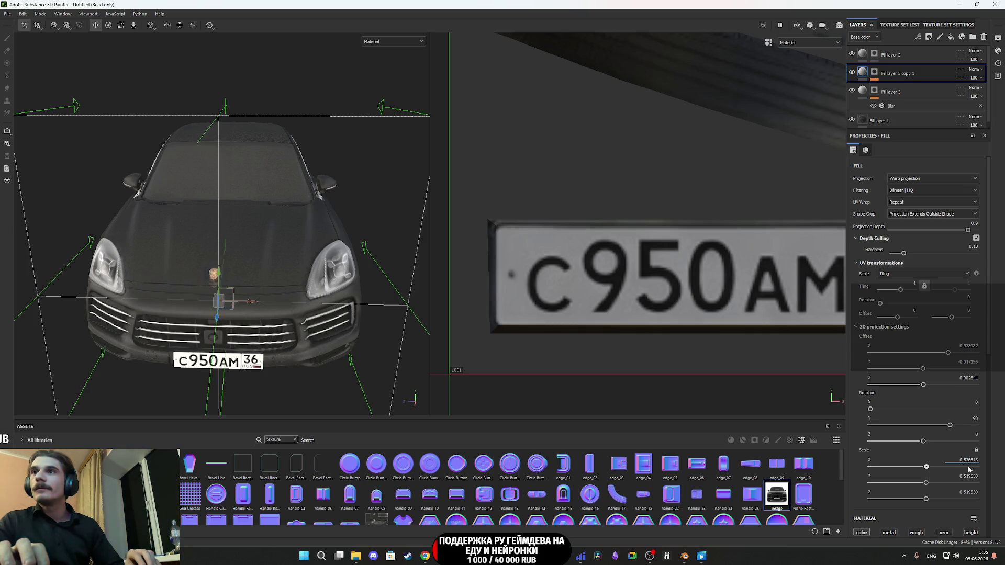
{"action": "key", "text": "Return"}
Step: Reposition the mirrored projection over the car front and review it from three-quarter view
{"action": "scroll", "coordinate": [265, 304], "scroll_direction": "up", "scroll_amount": 3}
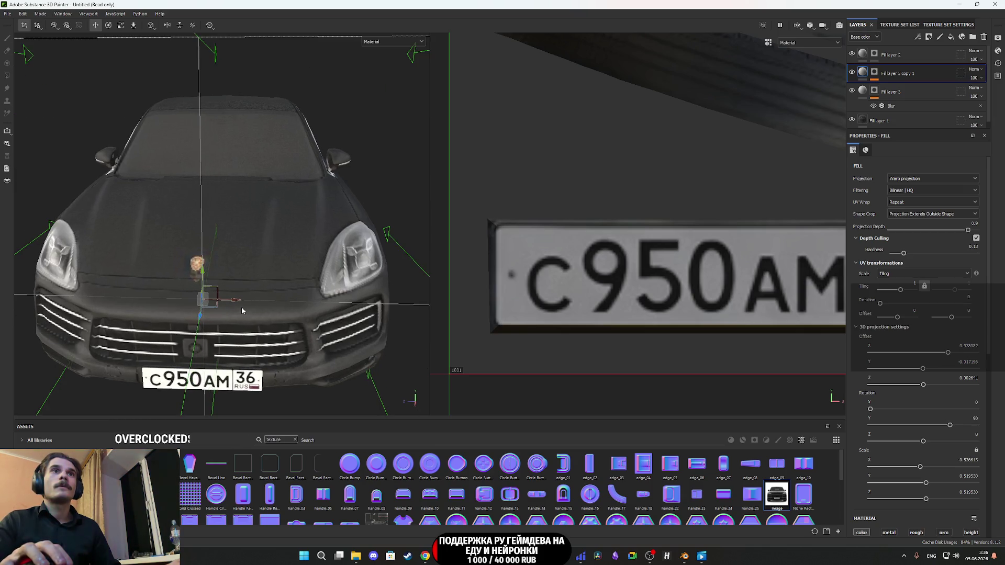
{"action": "left_click_drag", "start_coordinate": [232, 303], "coordinate": [231, 294]}
{"action": "scroll", "coordinate": [248, 277], "scroll_direction": "down", "scroll_amount": 5}
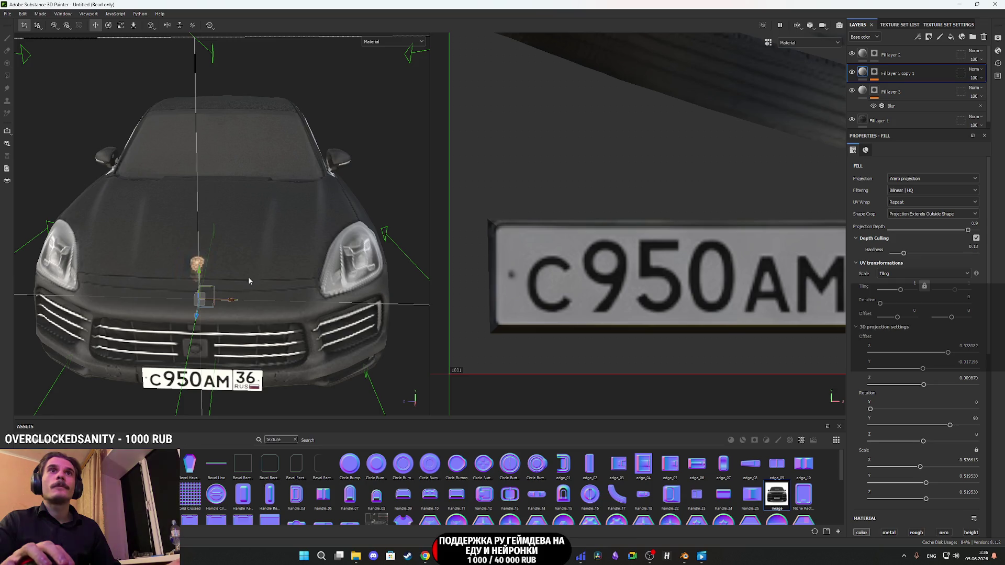
{"action": "mouse_move", "coordinate": [293, 250]}
{"action": "left_mouse_down", "text": "alt"}
{"action": "mouse_move", "coordinate": [414, 225]}
{"action": "mouse_move", "coordinate": [323, 229]}
{"action": "left_mouse_up", "text": "alt"}
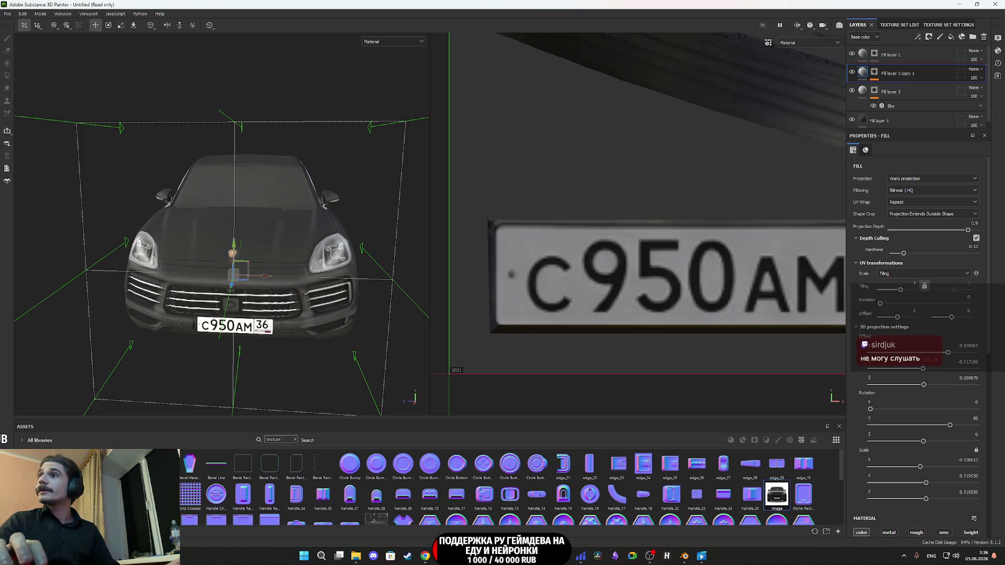
{"action": "left_click", "coordinate": [425, 556]}
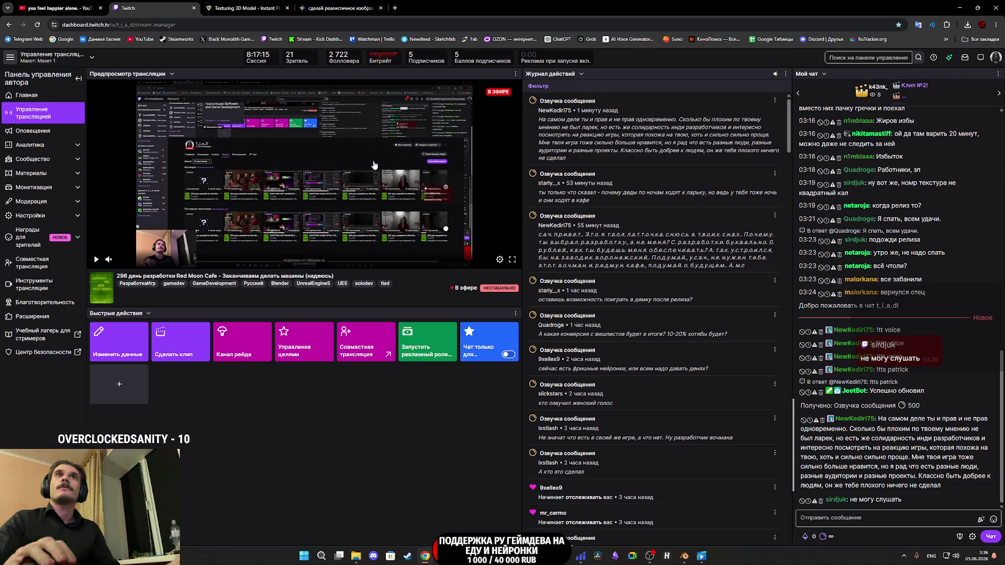
Step: Return from the Twitch dashboard to the Substance 3D Painter project
{"action": "mouse_move", "coordinate": [687, 560]}
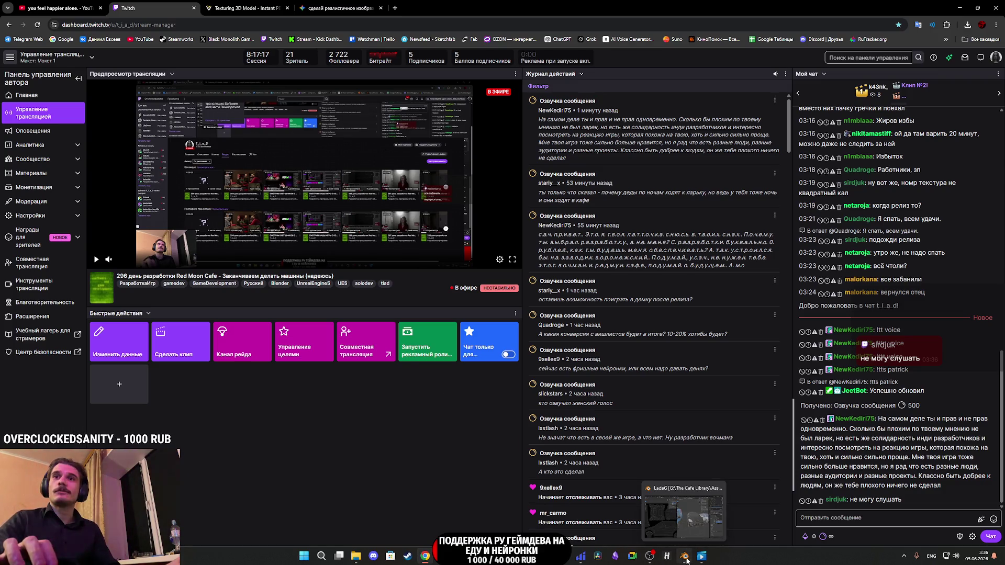
{"action": "left_click", "coordinate": [512, 556]}
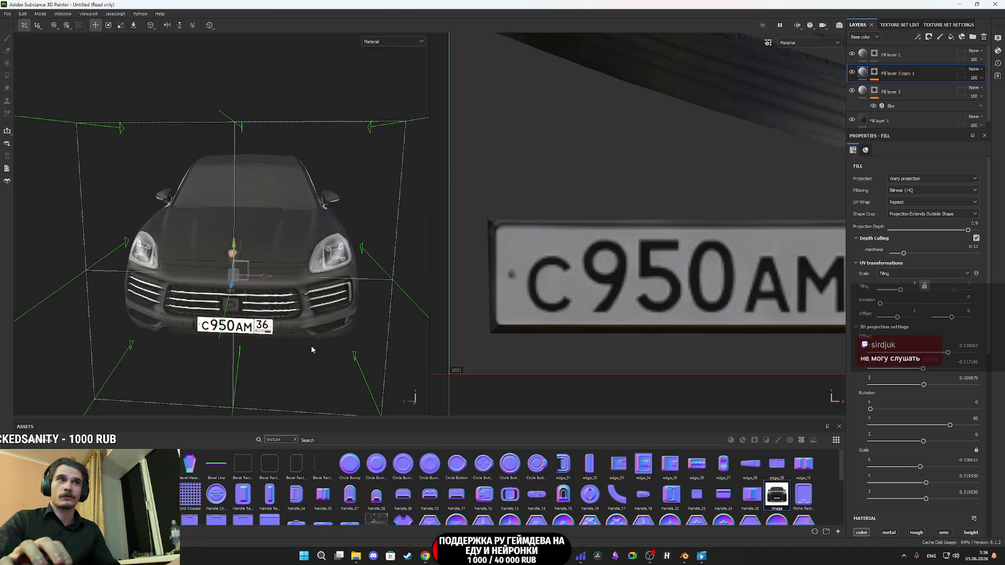
Step: Orbit the textured Porsche from its front round to its side
{"action": "scroll", "coordinate": [411, 296], "scroll_direction": "down", "scroll_amount": 3}
{"action": "mouse_move", "coordinate": [411, 296]}
{"action": "left_mouse_down"}
{"action": "mouse_move", "coordinate": [367, 293]}
{"action": "mouse_move", "coordinate": [314, 368]}
{"action": "mouse_move", "coordinate": [336, 352]}
{"action": "mouse_move", "coordinate": [336, 310]}
{"action": "mouse_move", "coordinate": [332, 327]}
{"action": "mouse_move", "coordinate": [313, 304]}
{"action": "mouse_move", "coordinate": [310, 317]}
{"action": "mouse_move", "coordinate": [228, 329]}
{"action": "mouse_move", "coordinate": [252, 309]}
{"action": "mouse_move", "coordinate": [379, 314]}
{"action": "mouse_move", "coordinate": [144, 288]}
{"action": "mouse_move", "coordinate": [284, 299]}
{"action": "mouse_move", "coordinate": [172, 320]}
{"action": "mouse_move", "coordinate": [209, 317]}
{"action": "left_mouse_up"}
{"action": "scroll", "coordinate": [367, 293], "scroll_direction": "up", "scroll_amount": 5}
{"action": "scroll", "coordinate": [366, 293], "scroll_direction": "down", "scroll_amount": 3}
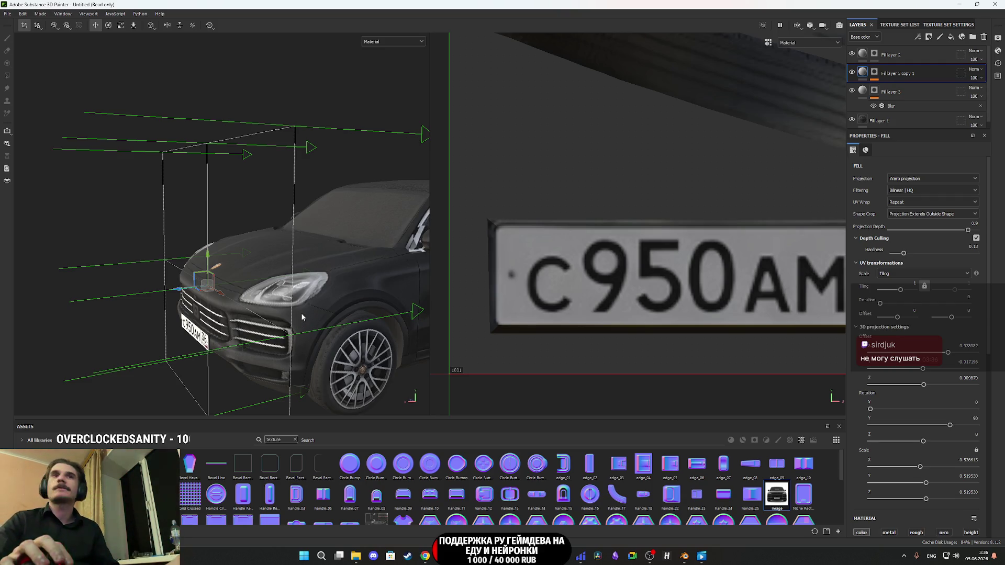
{"action": "mouse_move", "coordinate": [305, 327]}
{"action": "left_mouse_down"}
{"action": "mouse_move", "coordinate": [312, 312]}
{"action": "mouse_move", "coordinate": [350, 297]}
{"action": "mouse_move", "coordinate": [299, 282]}
{"action": "mouse_move", "coordinate": [437, 282]}
{"action": "mouse_move", "coordinate": [263, 304]}
{"action": "mouse_move", "coordinate": [253, 311]}
{"action": "mouse_move", "coordinate": [265, 333]}
{"action": "mouse_move", "coordinate": [219, 315]}
{"action": "left_mouse_up"}
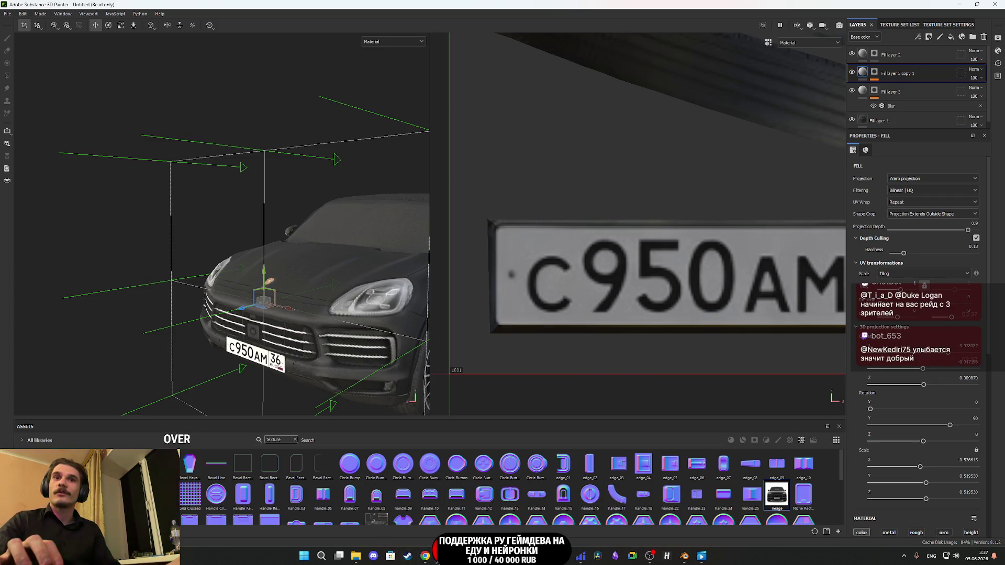
Step: Bring the Twitch stream dashboard forward in Chrome, then return to the Substance Painter project
{"action": "left_click", "coordinate": [425, 556]}
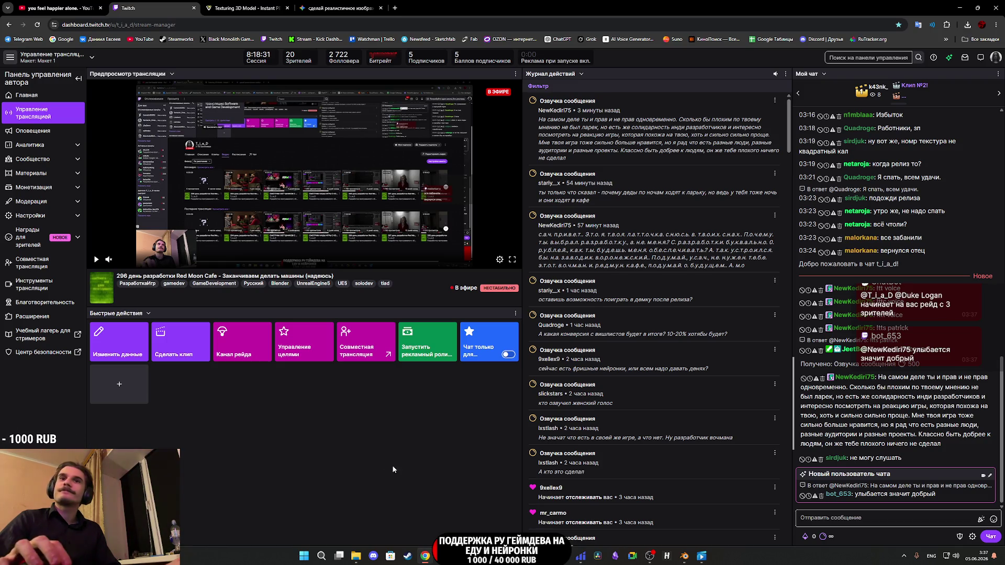
{"action": "mouse_move", "coordinate": [458, 556]}
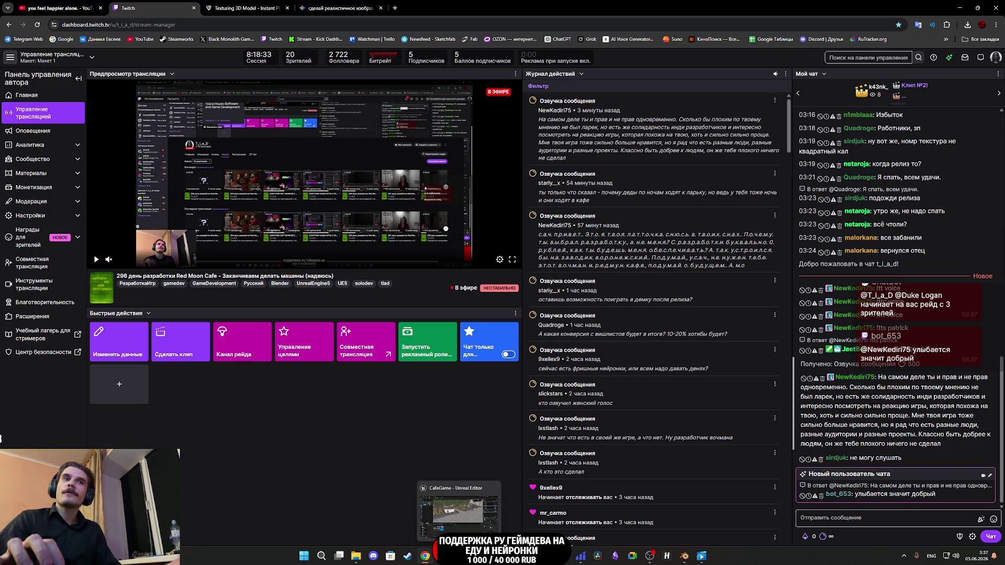
{"action": "key", "text": "alt+Tab"}
Step: Orbit the car to inspect its side, rear and taillights
{"action": "mouse_move", "coordinate": [367, 324]}
{"action": "left_mouse_down"}
{"action": "mouse_move", "coordinate": [311, 300]}
{"action": "mouse_move", "coordinate": [258, 307]}
{"action": "mouse_move", "coordinate": [306, 382]}
{"action": "mouse_move", "coordinate": [218, 194]}
{"action": "mouse_move", "coordinate": [253, 234]}
{"action": "left_mouse_up"}
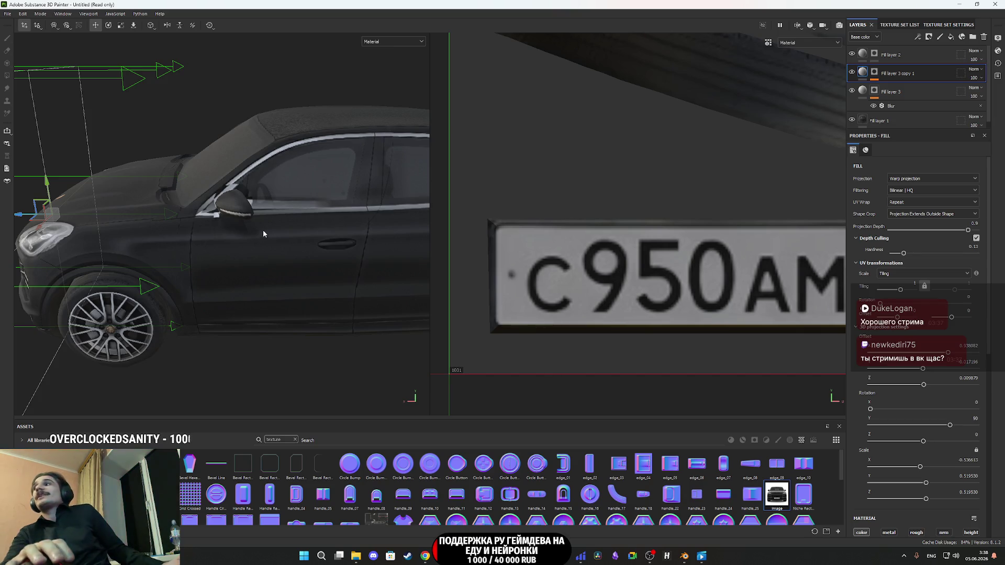
{"action": "scroll", "coordinate": [246, 240], "scroll_direction": "down", "scroll_amount": 3}
{"action": "scroll", "coordinate": [277, 262], "scroll_direction": "up", "scroll_amount": 4}
{"action": "mouse_move", "coordinate": [303, 252]}
{"action": "left_mouse_down"}
{"action": "mouse_move", "coordinate": [248, 217]}
{"action": "mouse_move", "coordinate": [274, 237]}
{"action": "mouse_move", "coordinate": [235, 328]}
{"action": "mouse_move", "coordinate": [179, 306]}
{"action": "left_mouse_up"}
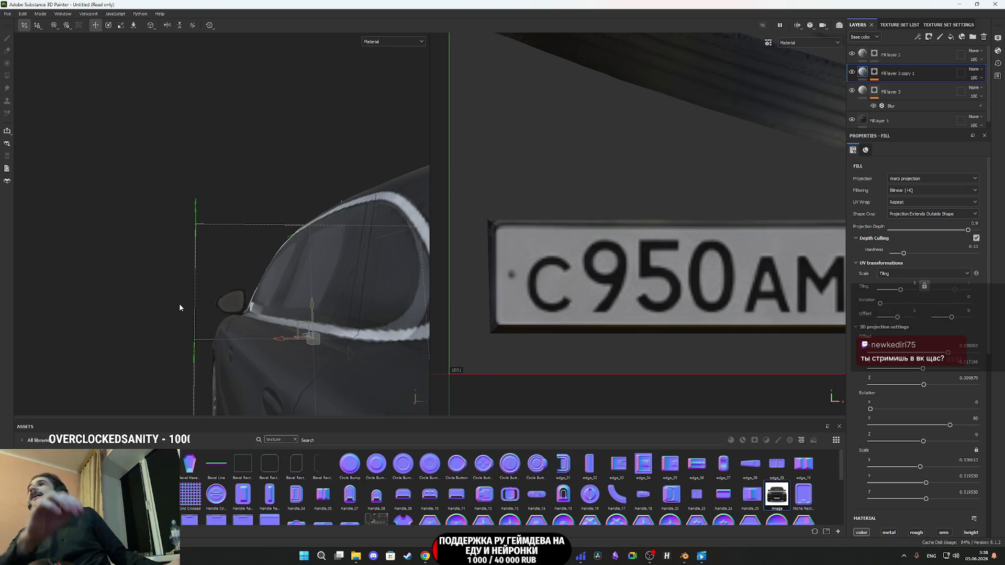
{"action": "mouse_move", "coordinate": [428, 268]}
{"action": "left_mouse_down"}
{"action": "mouse_move", "coordinate": [347, 310]}
{"action": "mouse_move", "coordinate": [261, 301]}
{"action": "mouse_move", "coordinate": [272, 284]}
{"action": "mouse_move", "coordinate": [363, 316]}
{"action": "mouse_move", "coordinate": [268, 312]}
{"action": "mouse_move", "coordinate": [288, 287]}
{"action": "mouse_move", "coordinate": [283, 300]}
{"action": "mouse_move", "coordinate": [255, 305]}
{"action": "left_mouse_up"}
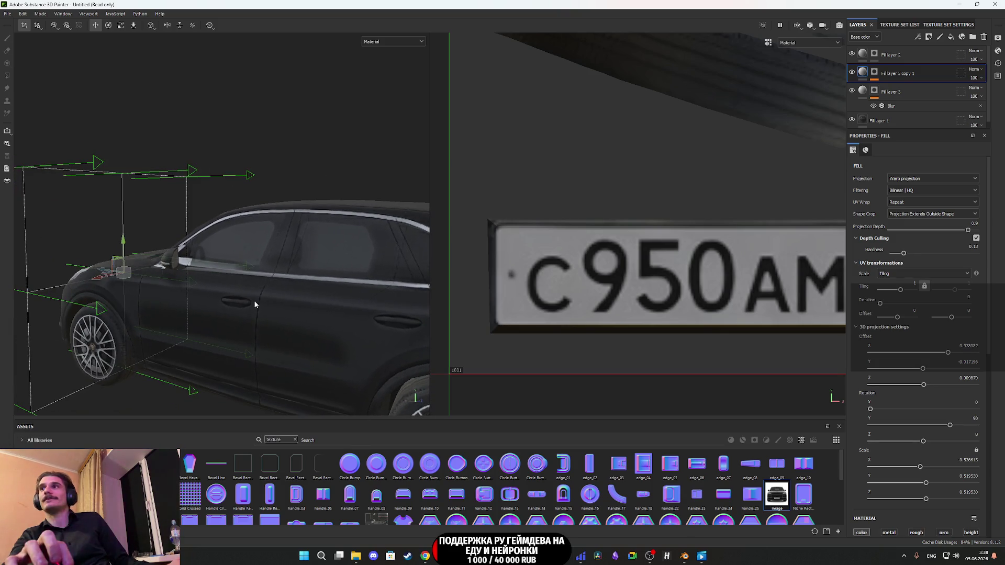
Step: Cancel the Ctrl+S save prompt and start File > Export textures
{"action": "key", "text": "ctrl+s"}
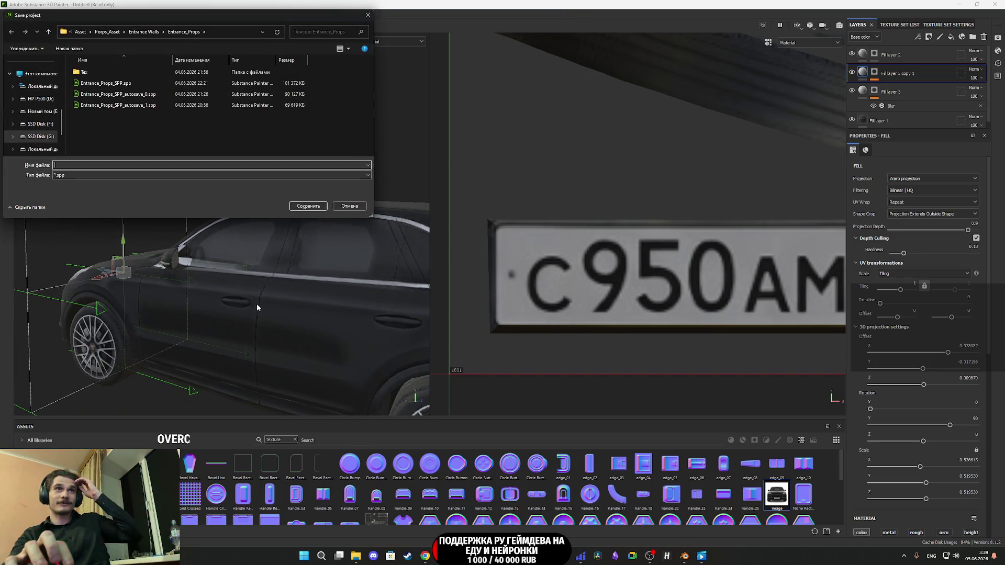
{"action": "left_click", "coordinate": [349, 206]}
{"action": "mouse_move", "coordinate": [350, 214]}
{"action": "left_mouse_down"}
{"action": "mouse_move", "coordinate": [324, 232]}
{"action": "mouse_move", "coordinate": [246, 225]}
{"action": "left_mouse_up"}
{"action": "left_click", "coordinate": [8, 14]}
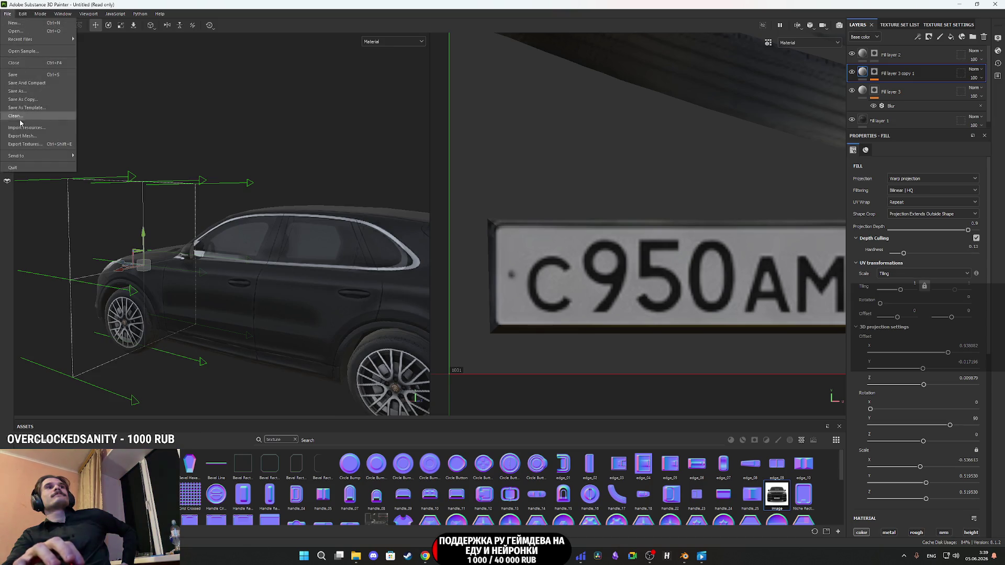
{"action": "left_click", "coordinate": [31, 146]}
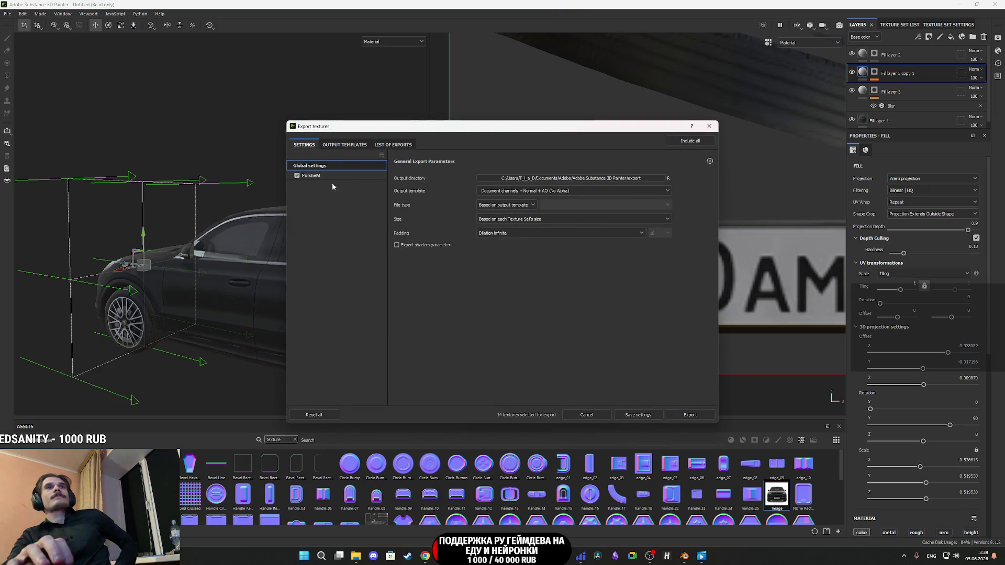
Step: Use the Unreal Engine 4 (Packed) template and drop the Emissive, Metallic and Normal maps
{"action": "left_click", "coordinate": [337, 175]}
{"action": "left_click", "coordinate": [314, 166]}
{"action": "left_click", "coordinate": [502, 192]}
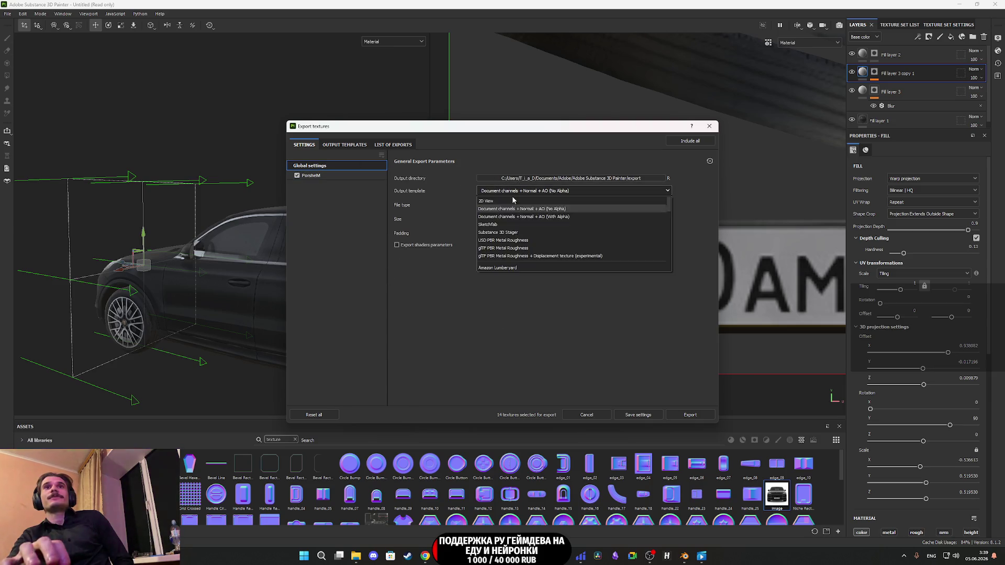
{"action": "scroll", "coordinate": [517, 240], "scroll_direction": "down", "scroll_amount": 10}
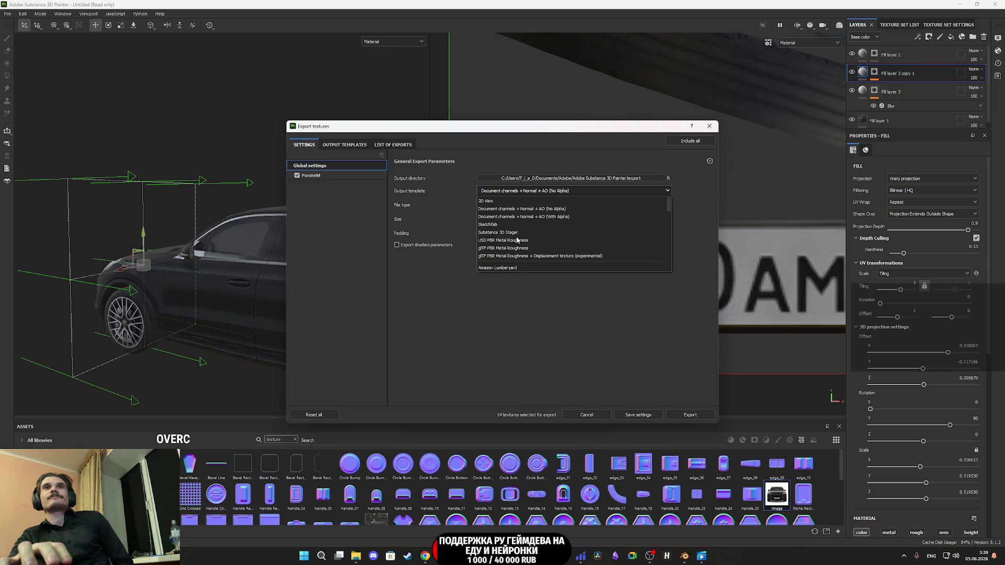
{"action": "left_click", "coordinate": [518, 241]}
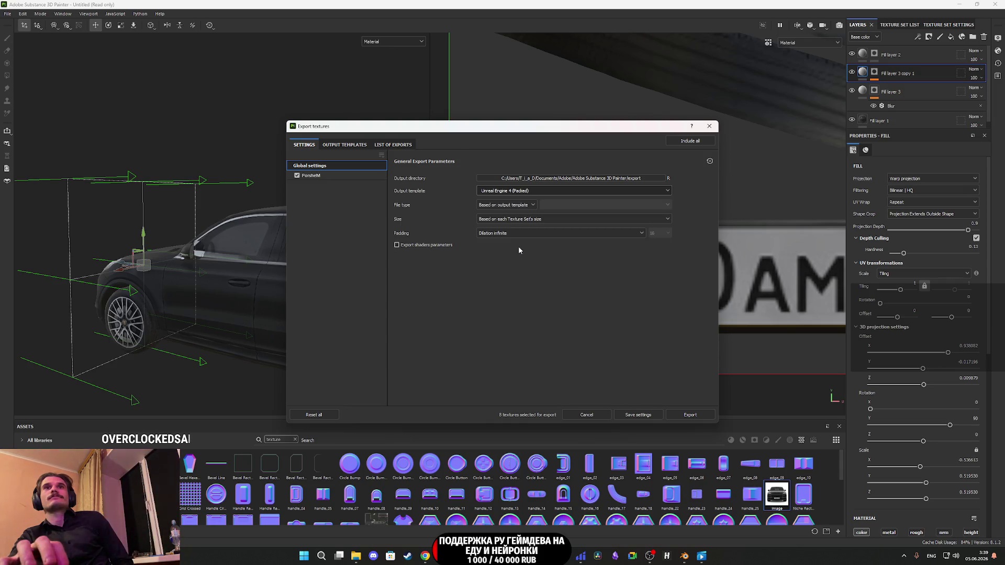
{"action": "left_click", "coordinate": [332, 176]}
{"action": "left_click", "coordinate": [397, 305]}
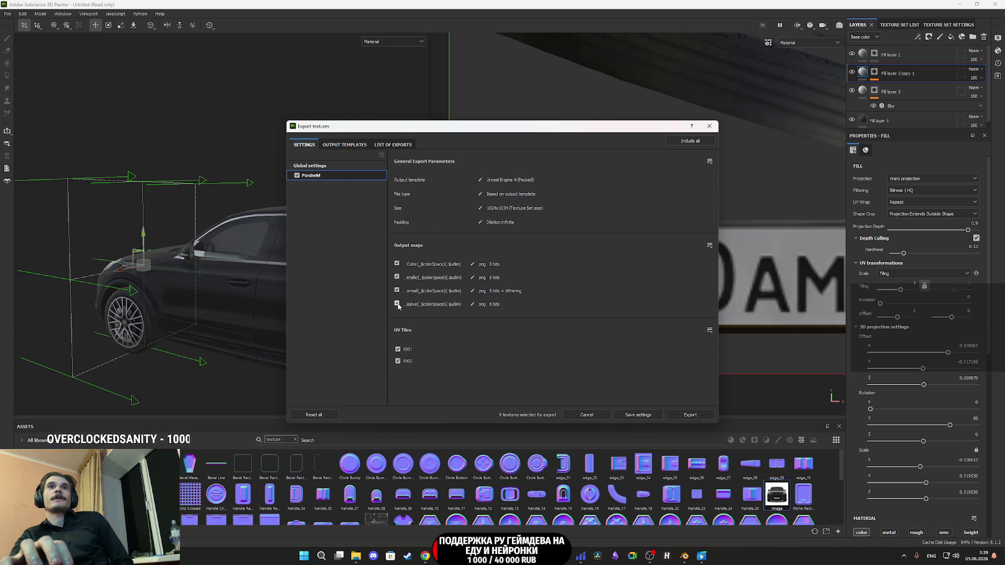
{"action": "left_click", "coordinate": [397, 291]}
{"action": "left_click", "coordinate": [397, 277]}
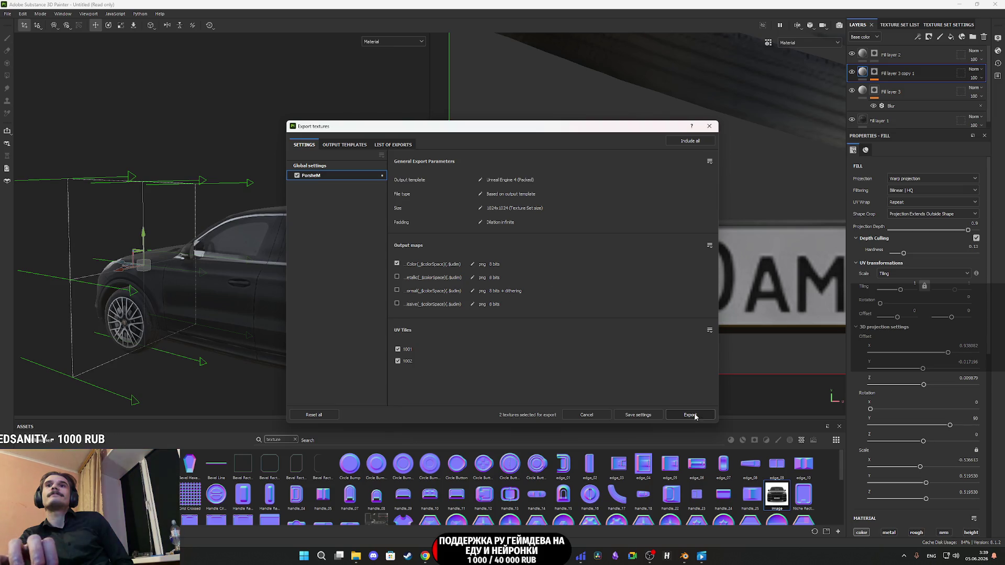
Step: Export to the Cars/Porshe folder and open the resulting BaseColor PNGs
{"action": "left_click", "coordinate": [343, 165]}
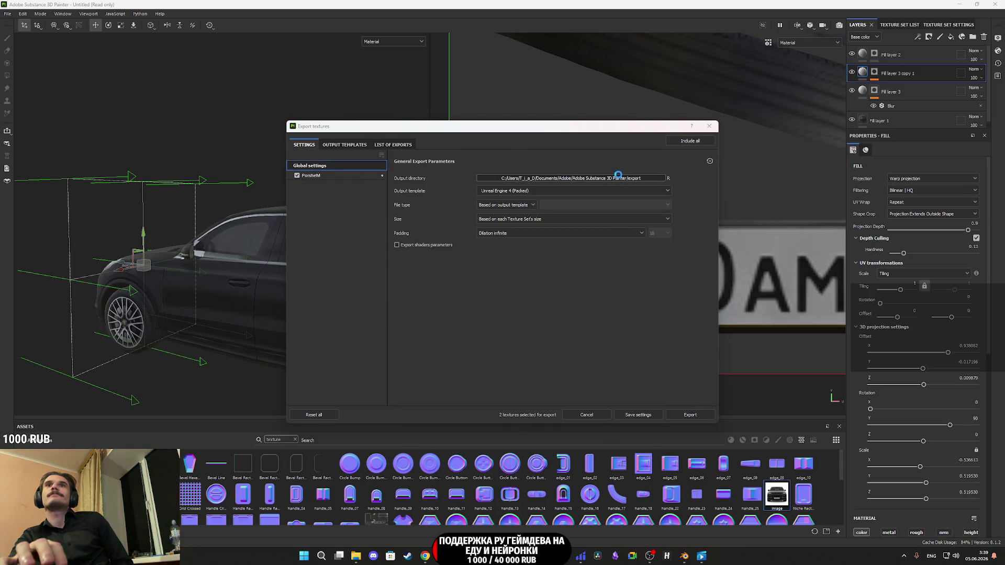
{"action": "left_click", "coordinate": [618, 178]}
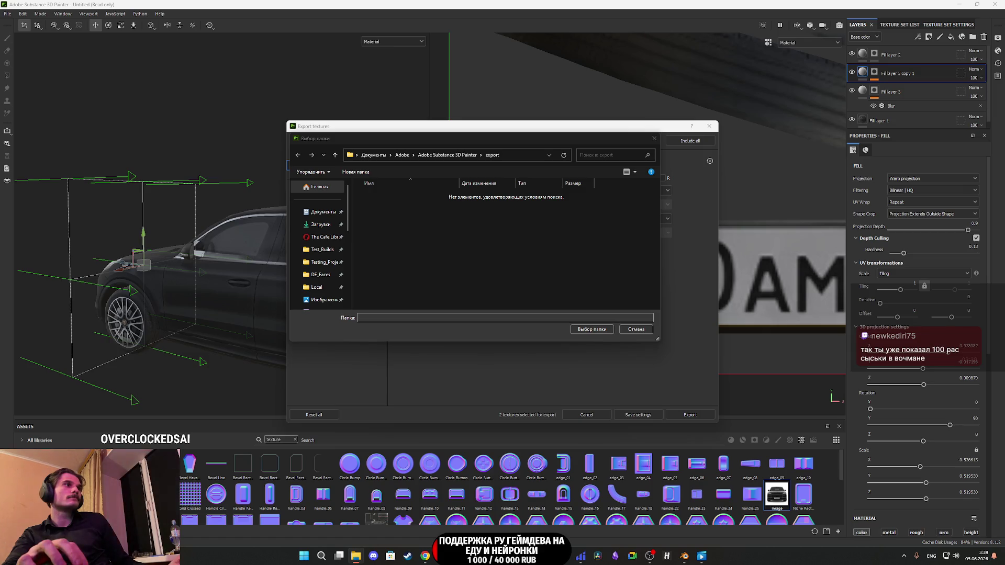
{"action": "left_click", "coordinate": [507, 203]}
{"action": "key", "text": "alt+d"}
{"action": "type", "text": "G:\\The Cafe Library\\Asset\\Porps_Asset\\Cars\\Porshe"}
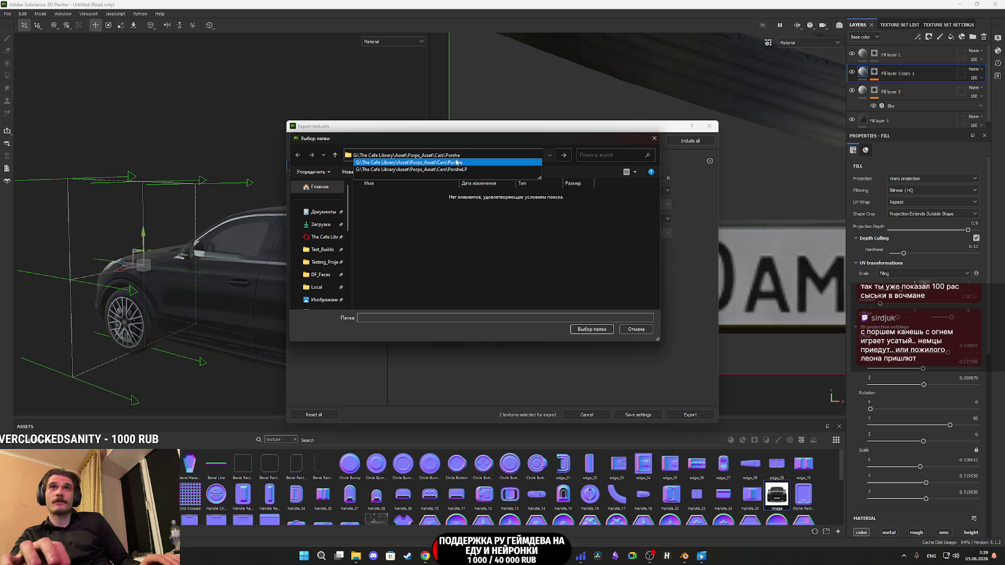
{"action": "key", "text": "Return"}
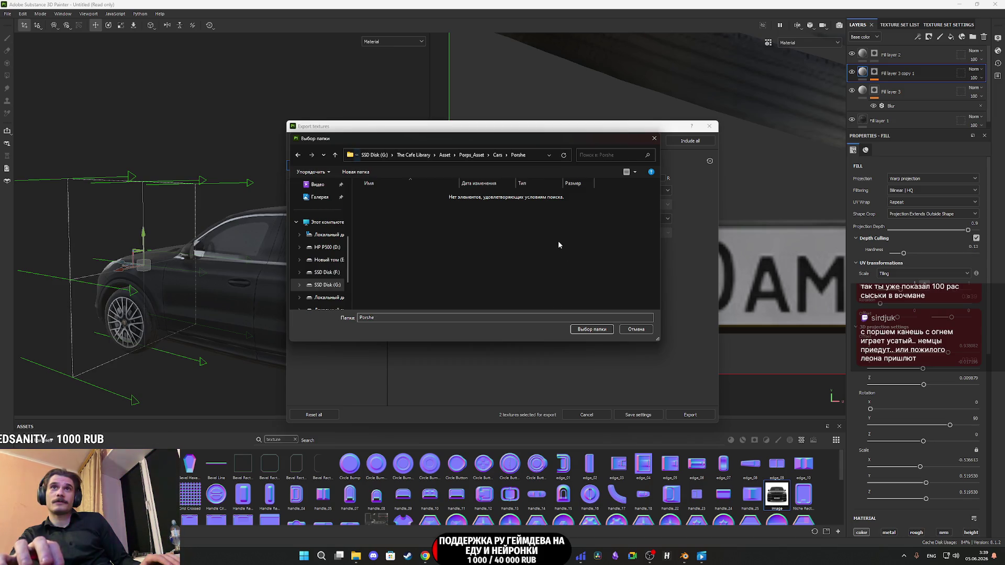
{"action": "left_click", "coordinate": [591, 329]}
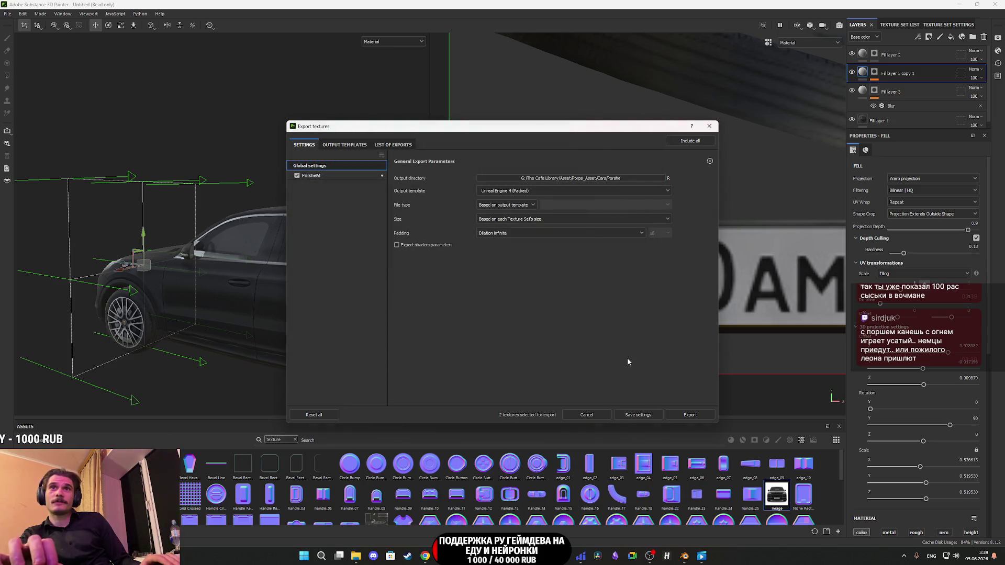
{"action": "left_click", "coordinate": [690, 414]}
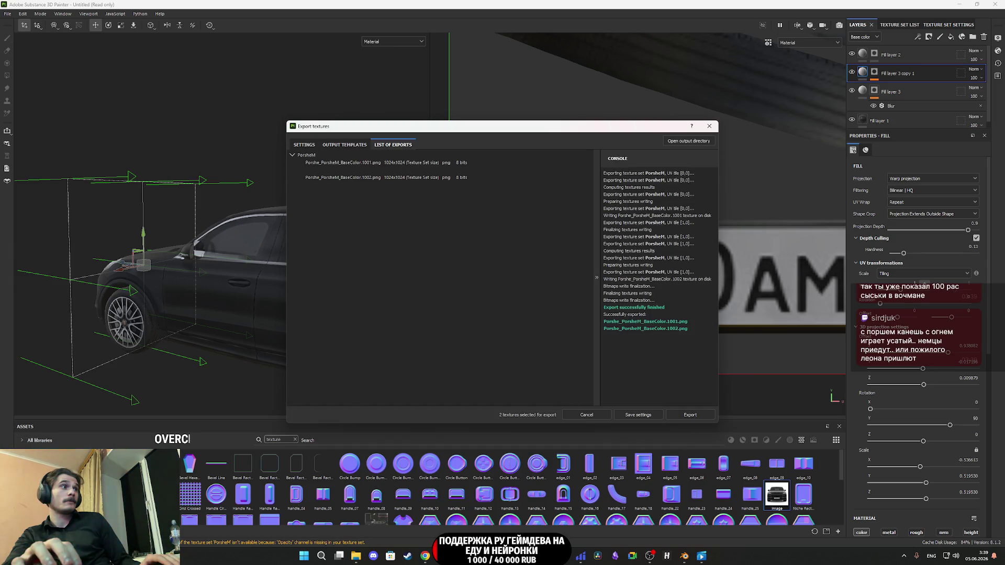
{"action": "left_click", "coordinate": [646, 322]}
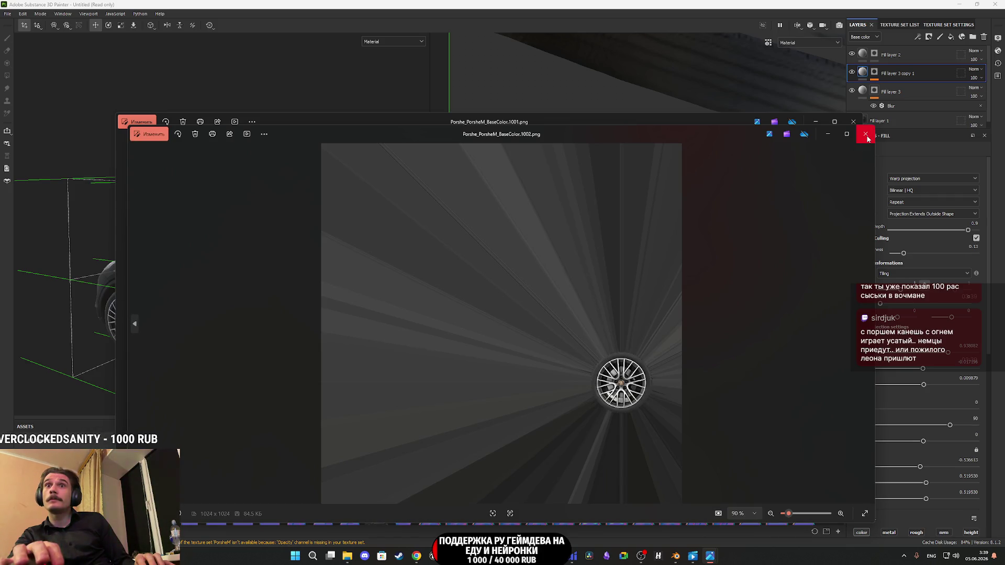
{"action": "left_click", "coordinate": [865, 135]}
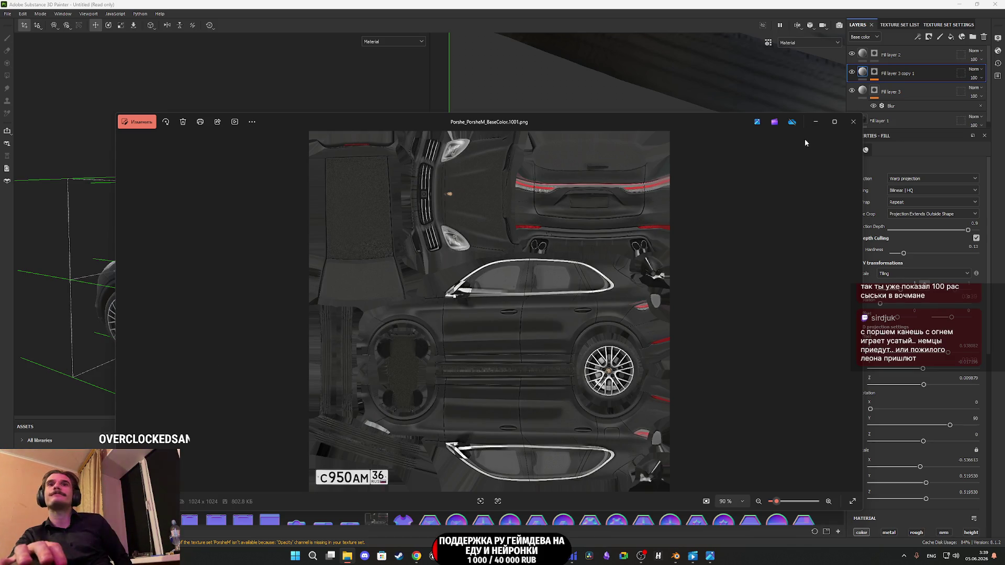
{"action": "left_click", "coordinate": [853, 123]}
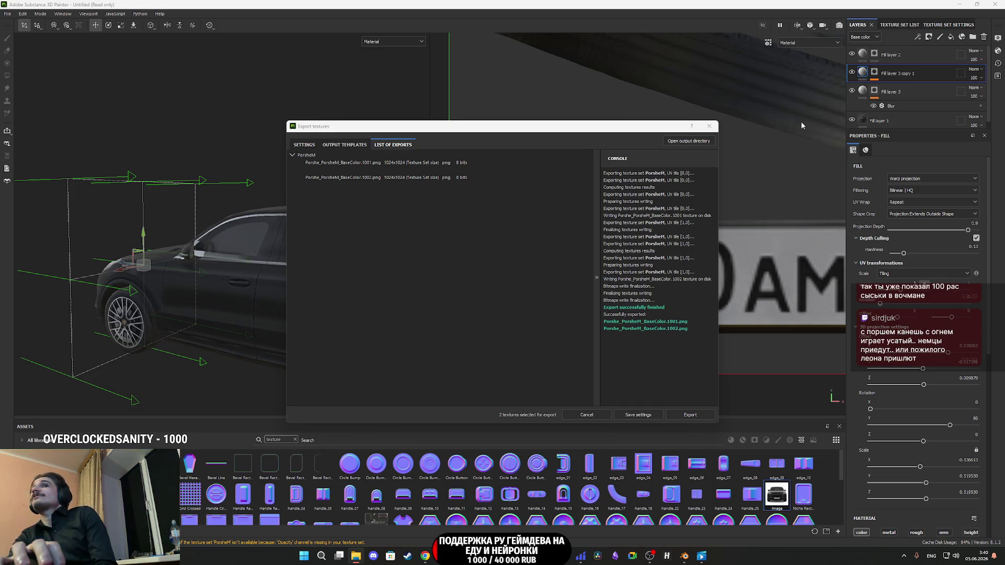
Step: Close the Export textures window, check the front headlight, and switch to Blender
{"action": "left_click", "coordinate": [710, 126]}
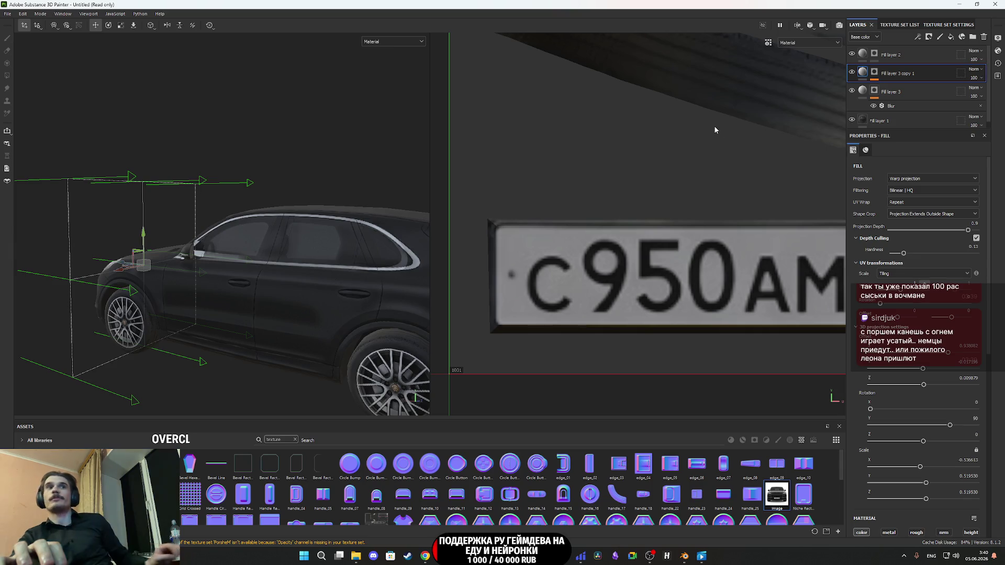
{"action": "mouse_move", "coordinate": [307, 236]}
{"action": "left_mouse_down"}
{"action": "mouse_move", "coordinate": [242, 265]}
{"action": "mouse_move", "coordinate": [526, 197]}
{"action": "mouse_move", "coordinate": [337, 241]}
{"action": "mouse_move", "coordinate": [271, 306]}
{"action": "mouse_move", "coordinate": [314, 269]}
{"action": "mouse_move", "coordinate": [243, 260]}
{"action": "mouse_move", "coordinate": [292, 246]}
{"action": "mouse_move", "coordinate": [108, 264]}
{"action": "mouse_move", "coordinate": [10, 249]}
{"action": "mouse_move", "coordinate": [23, 265]}
{"action": "mouse_move", "coordinate": [157, 261]}
{"action": "mouse_move", "coordinate": [247, 287]}
{"action": "mouse_move", "coordinate": [359, 263]}
{"action": "left_mouse_up"}
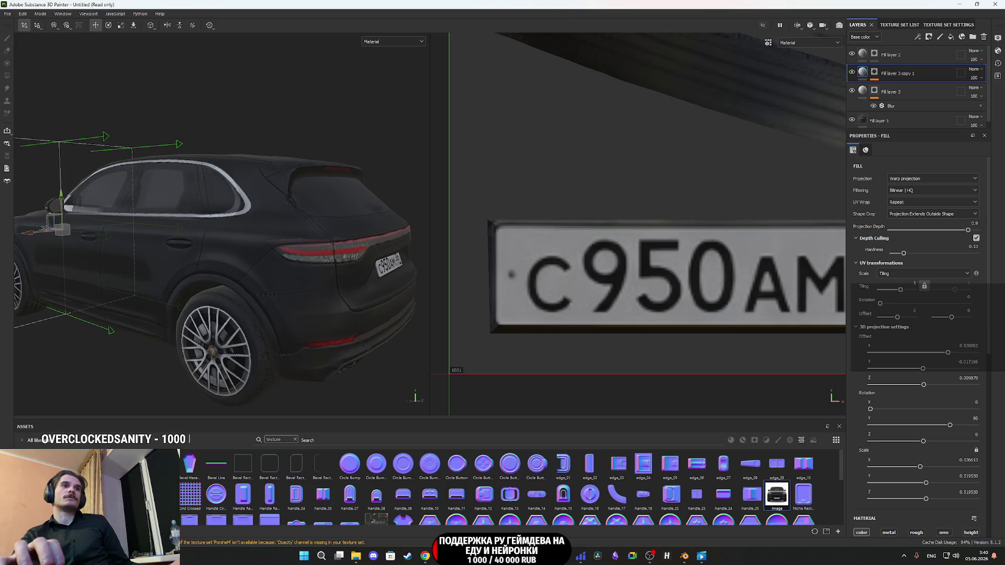
{"action": "key", "text": "alt+Tab"}
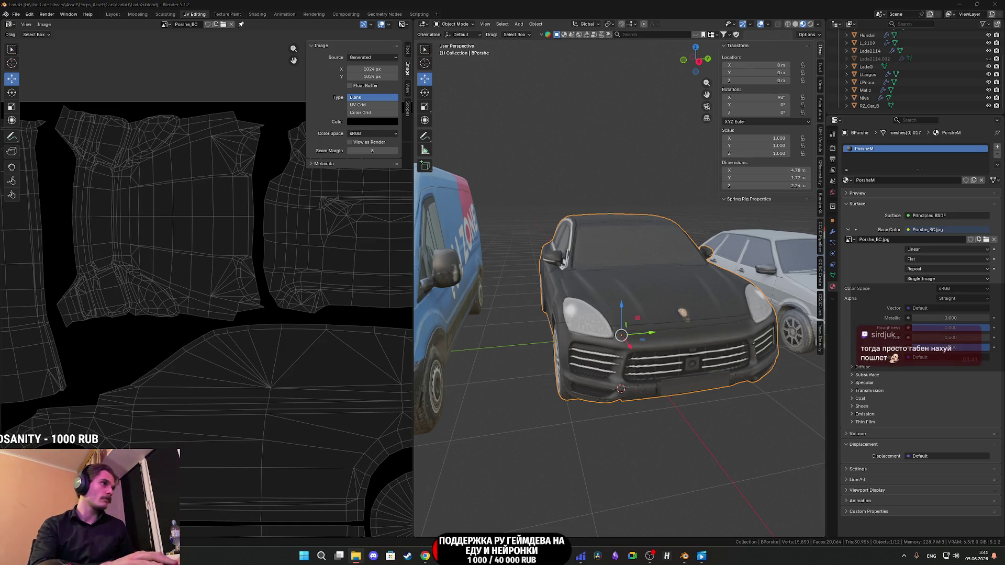
Step: Replace the PorsheM material's Porshe_BC.jpg texture node with Porshe_BC.png
{"action": "left_click", "coordinate": [257, 14]}
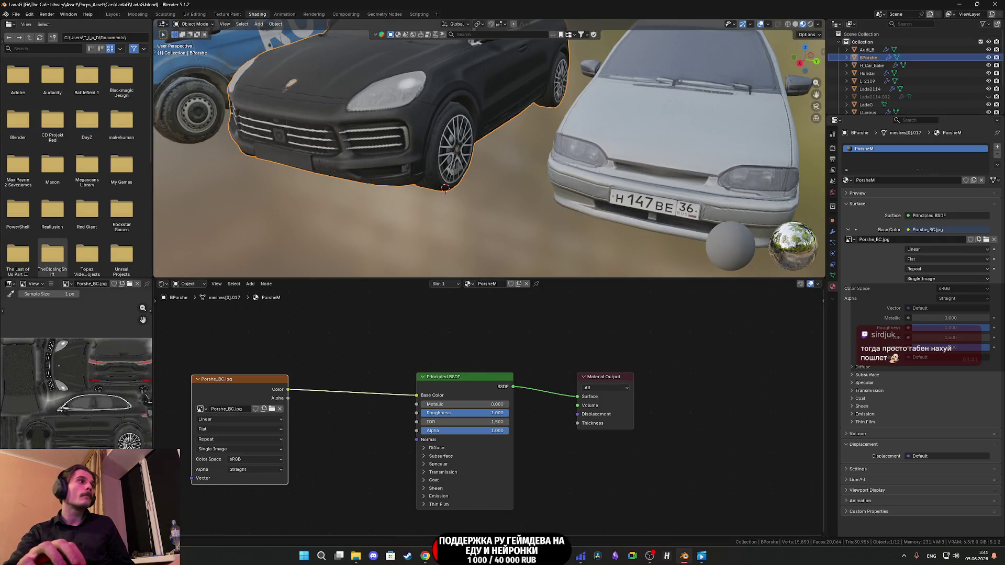
{"action": "mouse_move", "coordinate": [220, 352]}
{"action": "left_mouse_down"}
{"action": "mouse_move", "coordinate": [313, 351]}
{"action": "mouse_move", "coordinate": [343, 394]}
{"action": "left_mouse_up"}
{"action": "left_click", "coordinate": [282, 405]}
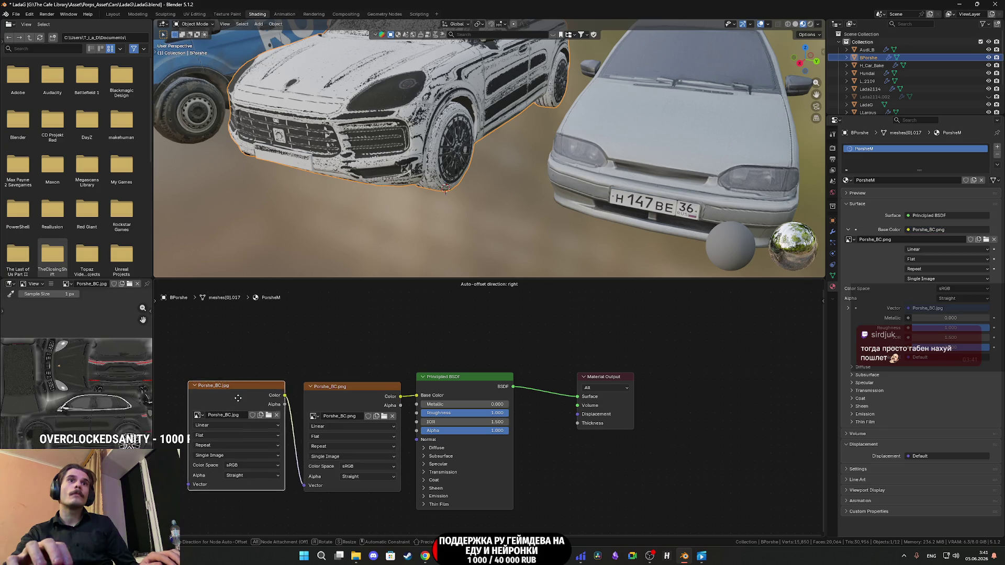
{"action": "key", "text": "x"}
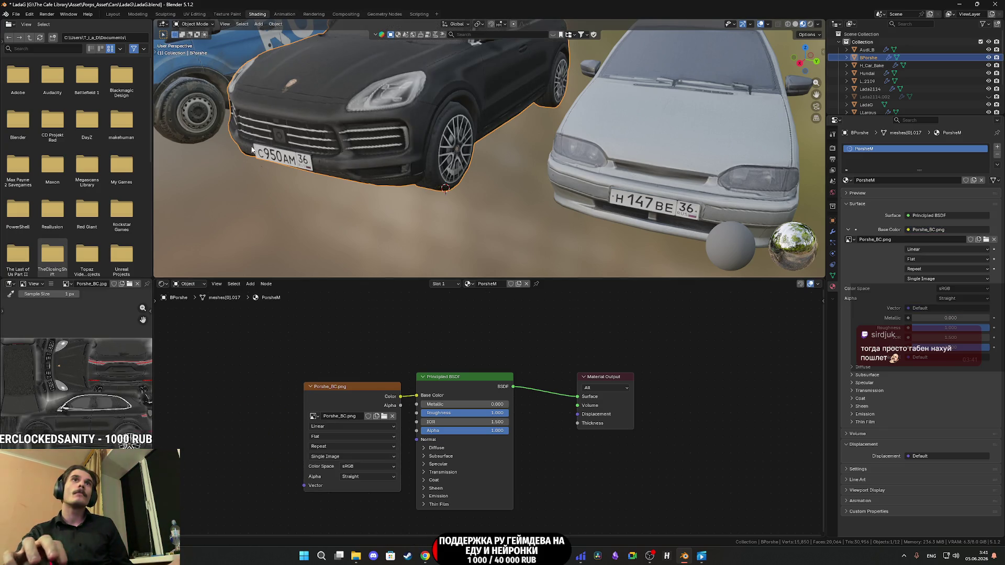
Step: Return to the Layout workspace, zoom onto the Porsche, and enter Edit Mode
{"action": "left_click", "coordinate": [112, 14]}
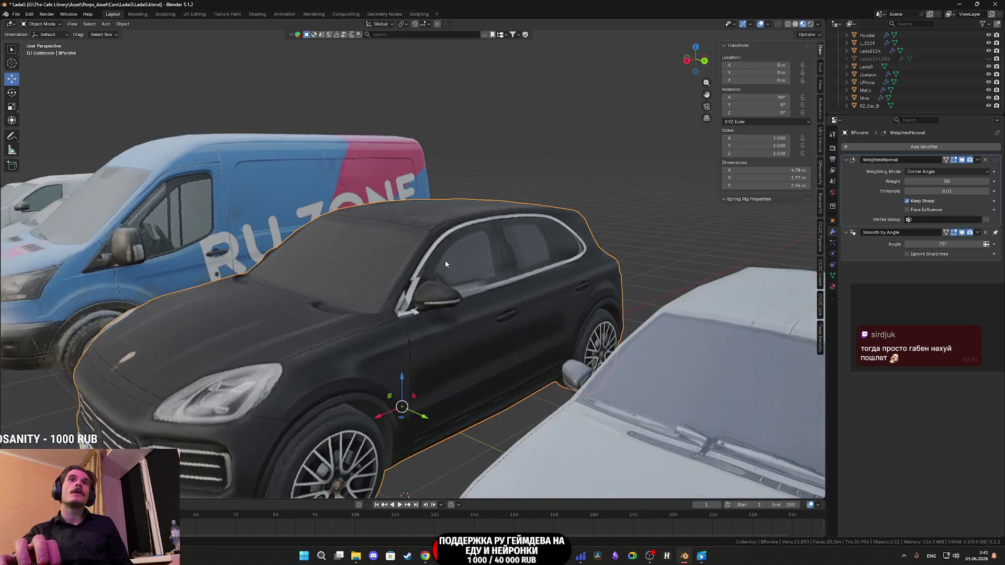
{"action": "scroll", "coordinate": [422, 278], "scroll_direction": "up", "scroll_amount": 3}
{"action": "scroll", "coordinate": [482, 300], "scroll_direction": "up", "scroll_amount": 3}
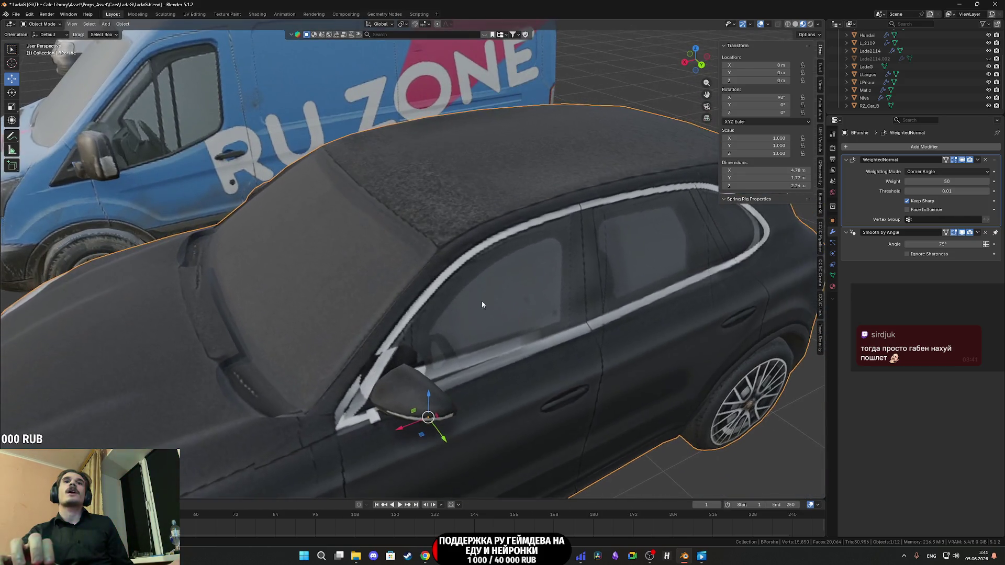
{"action": "scroll", "coordinate": [482, 301], "scroll_direction": "down", "scroll_amount": 3}
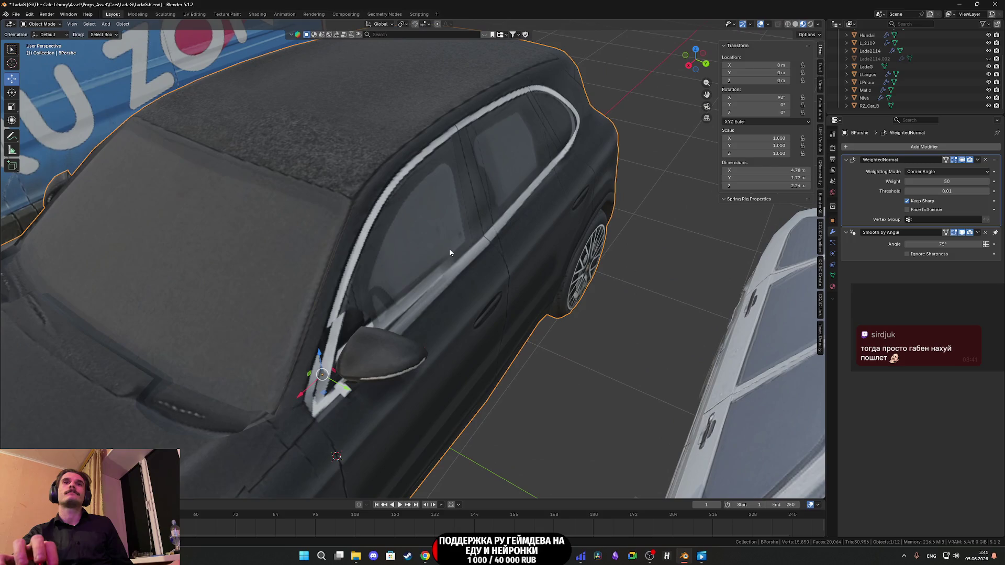
{"action": "key", "text": "Tab"}
Step: Try Solid then Material Preview shading, zoom to the side window, and start the Knife tool
{"action": "scroll", "coordinate": [405, 239], "scroll_direction": "up", "scroll_amount": 3}
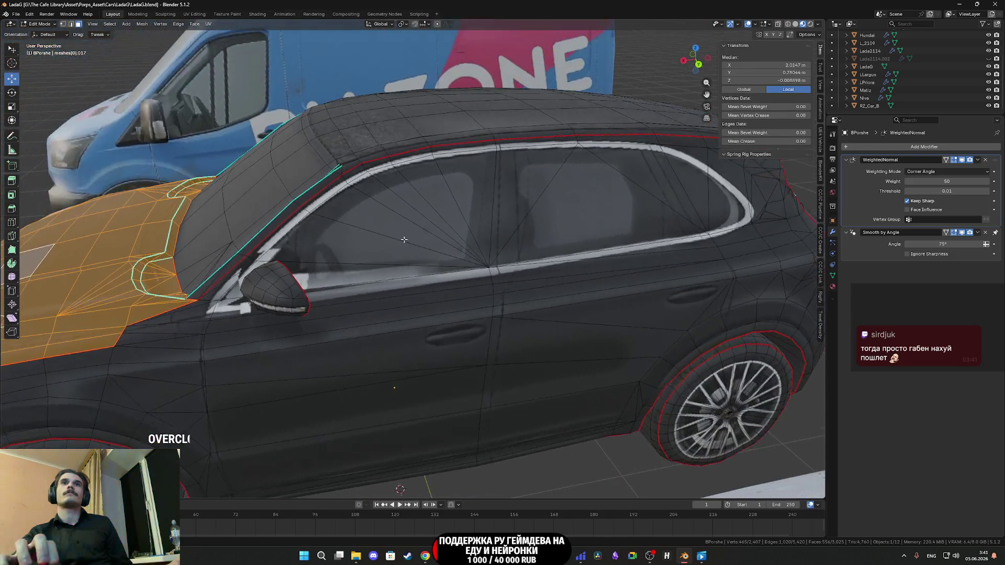
{"action": "key", "text": "z"}
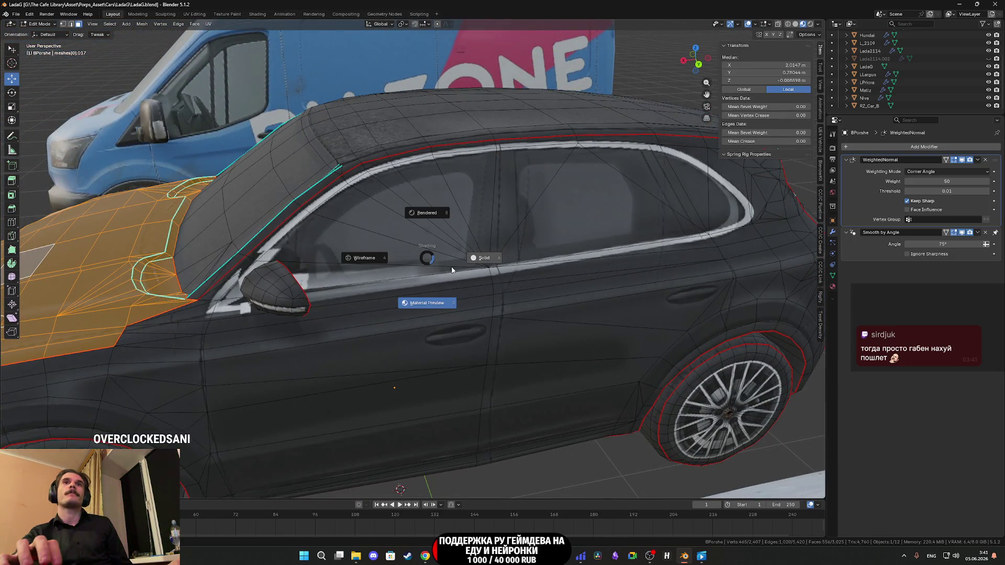
{"action": "left_click", "coordinate": [486, 264]}
{"action": "key", "text": "z"}
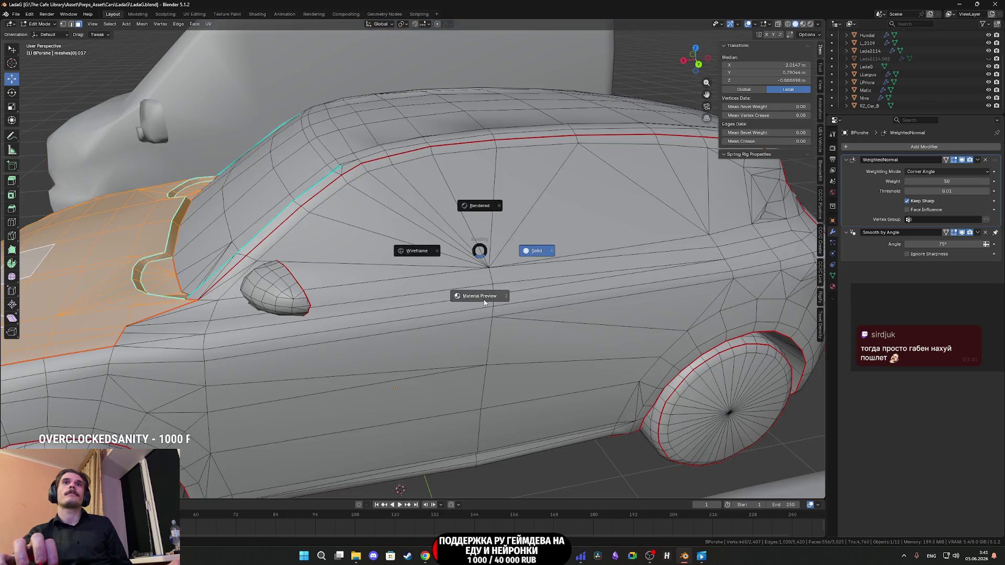
{"action": "left_click", "coordinate": [484, 299]}
{"action": "scroll", "coordinate": [469, 272], "scroll_direction": "up", "scroll_amount": 4}
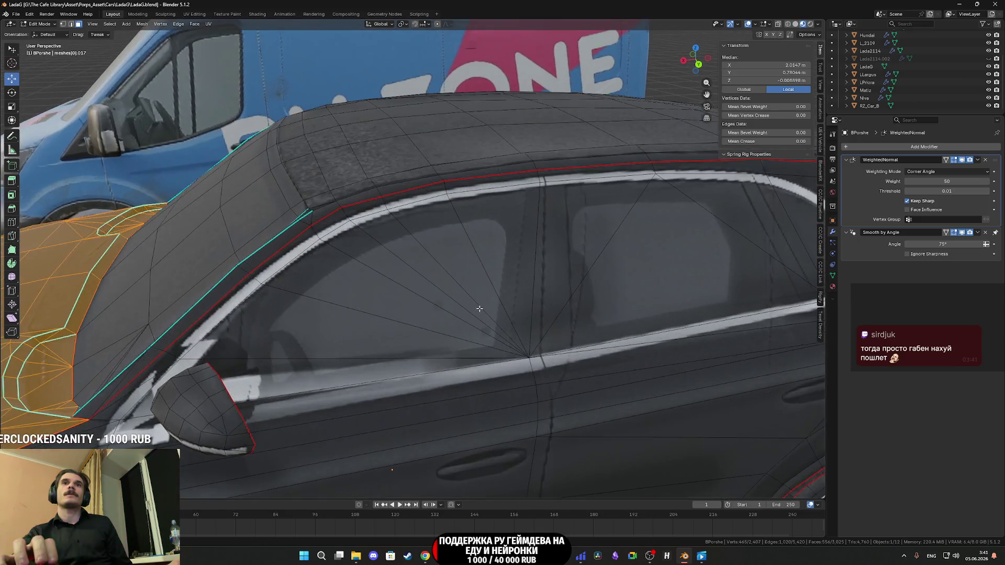
{"action": "left_click_drag", "start_coordinate": [485, 289], "coordinate": [482, 292]}
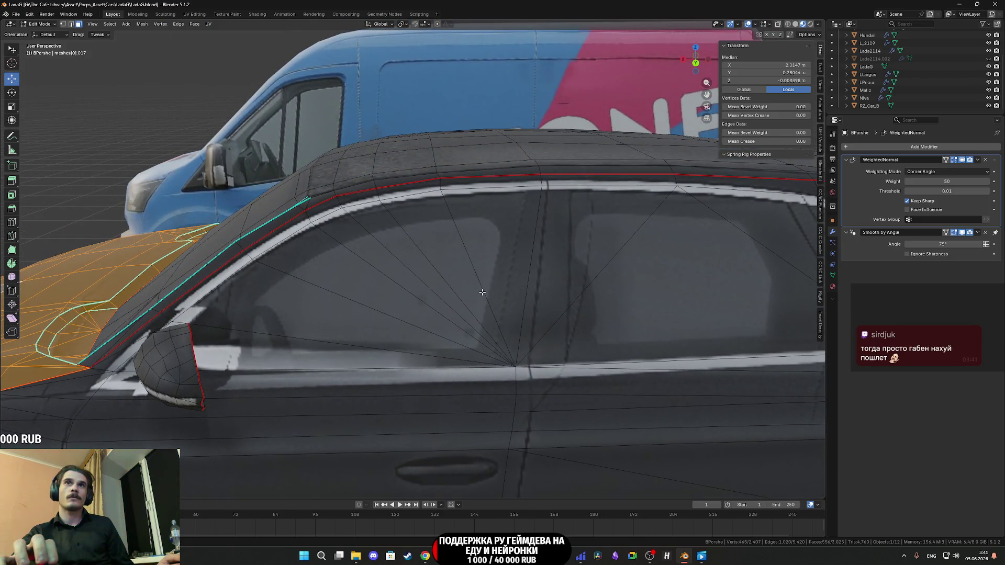
{"action": "key", "text": "k"}
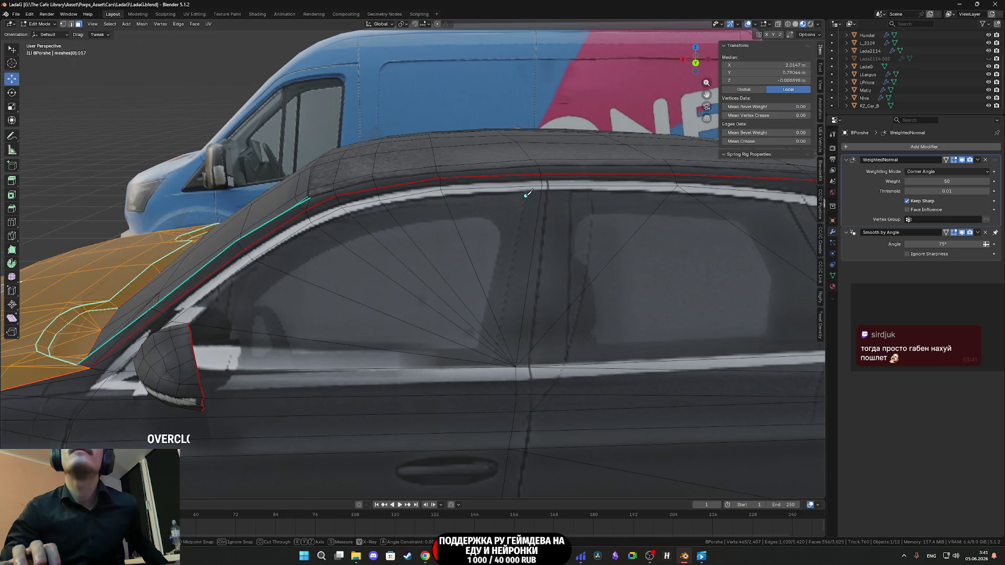
Step: Knife-trace the front side window: down, along the bottom to the mirror, over the curved top
{"action": "left_click", "coordinate": [526, 192]}
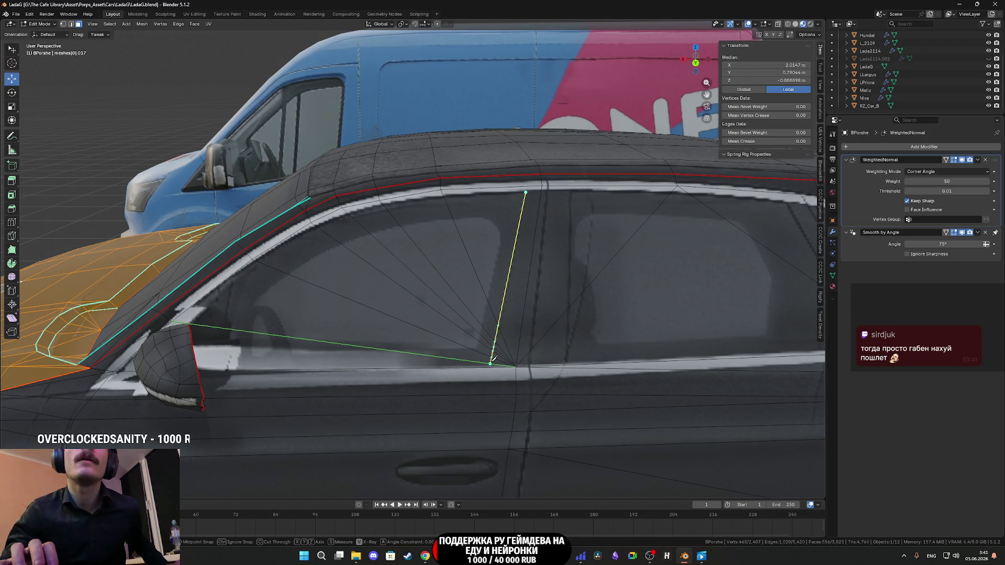
{"action": "left_click", "coordinate": [489, 364]}
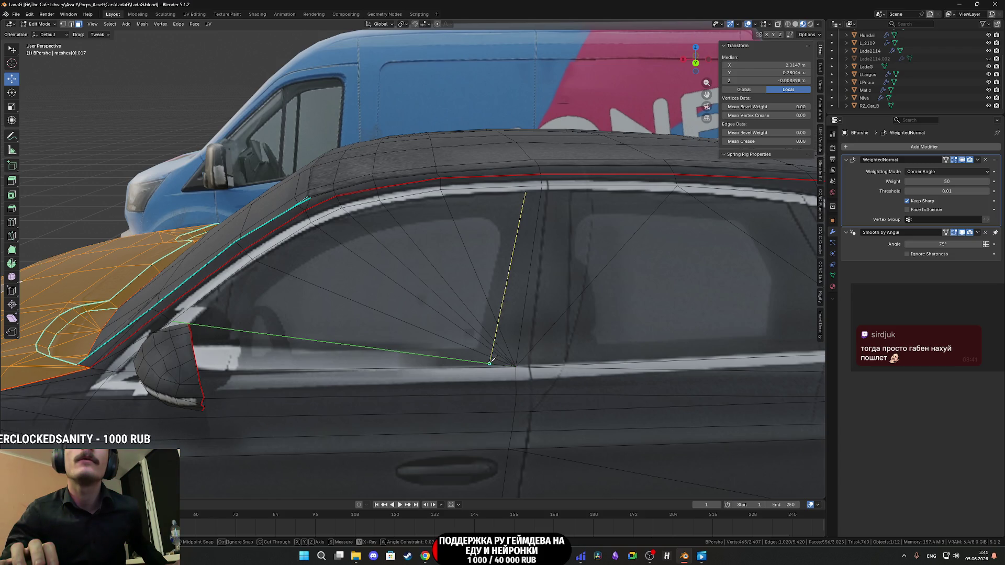
{"action": "left_click", "coordinate": [206, 365]}
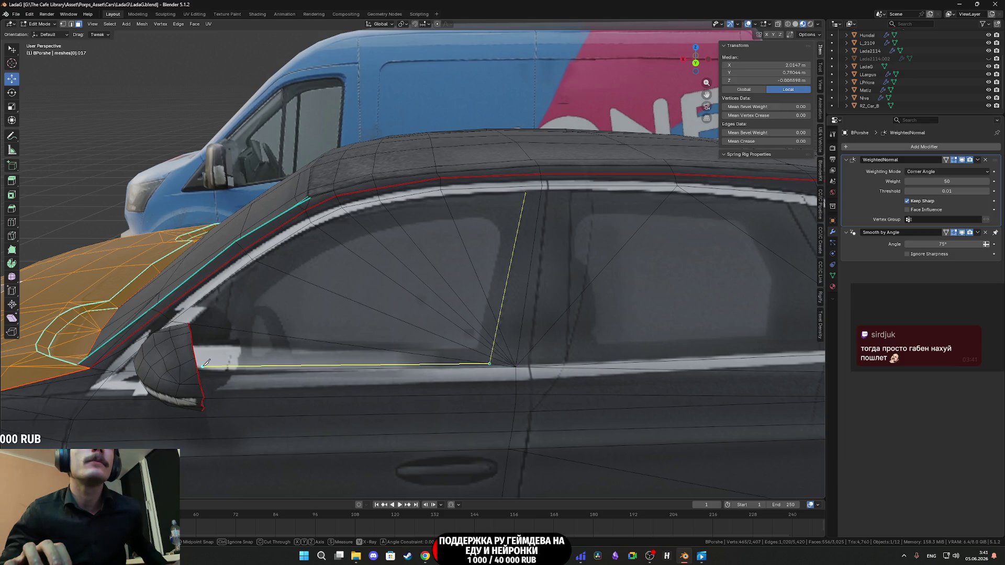
{"action": "left_click", "coordinate": [192, 324]}
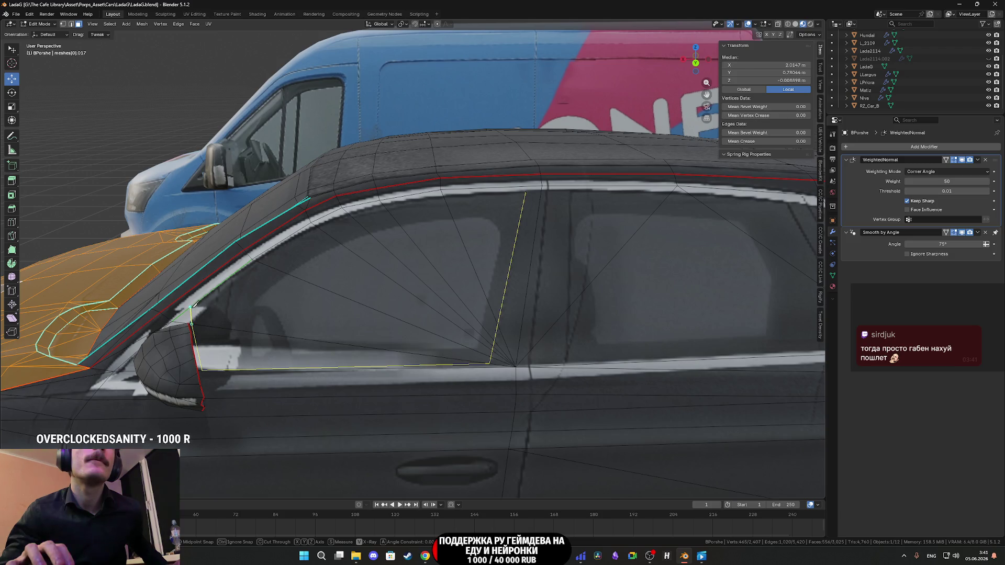
{"action": "left_click", "coordinate": [196, 303]}
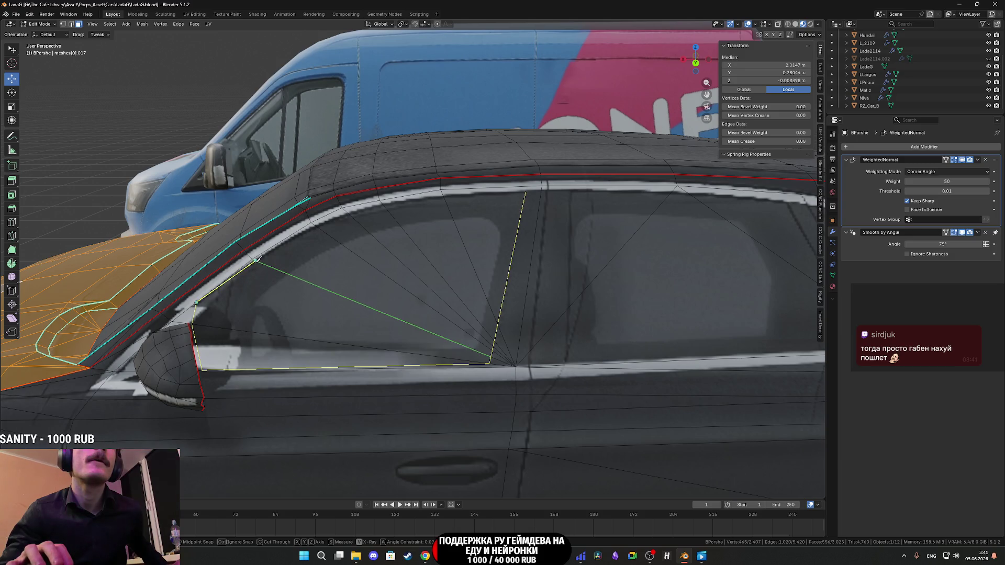
{"action": "left_click", "coordinate": [256, 261]}
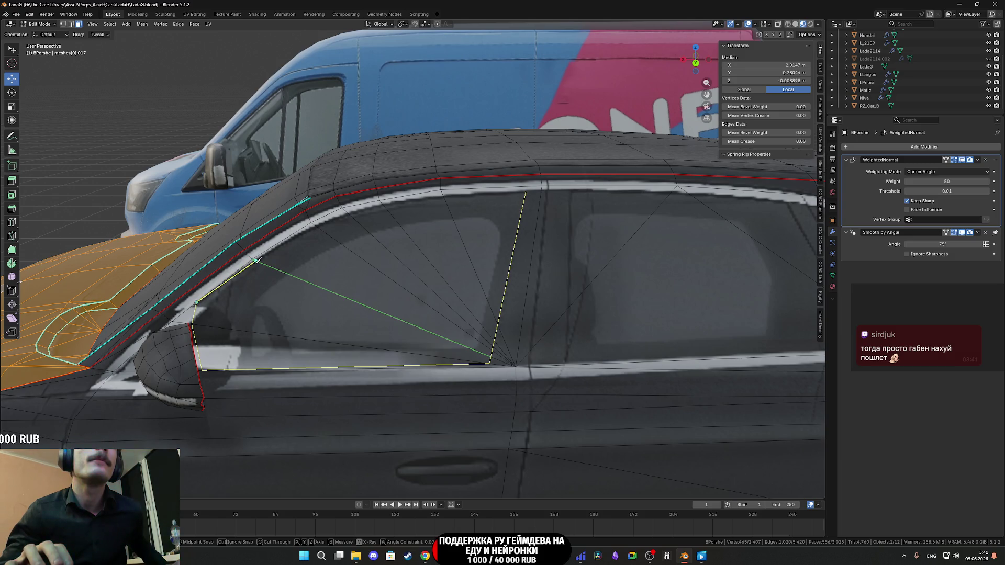
{"action": "left_click", "coordinate": [316, 227]}
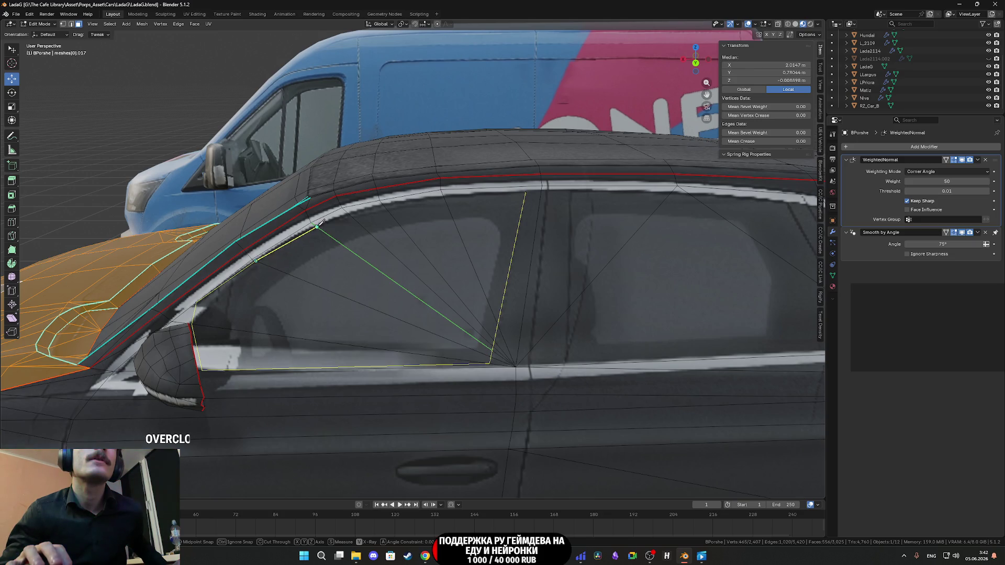
{"action": "left_click", "coordinate": [348, 213]}
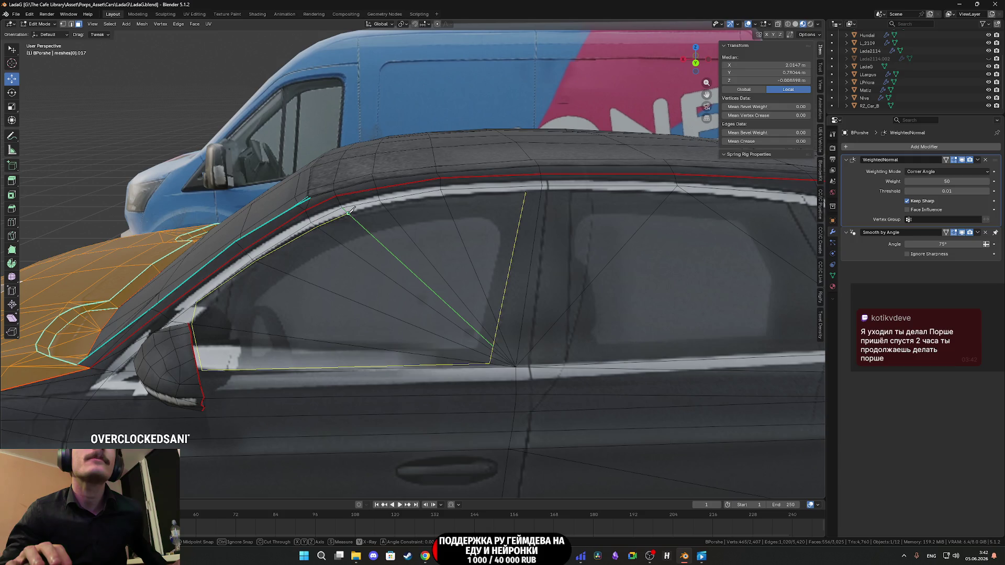
{"action": "left_click", "coordinate": [383, 204]}
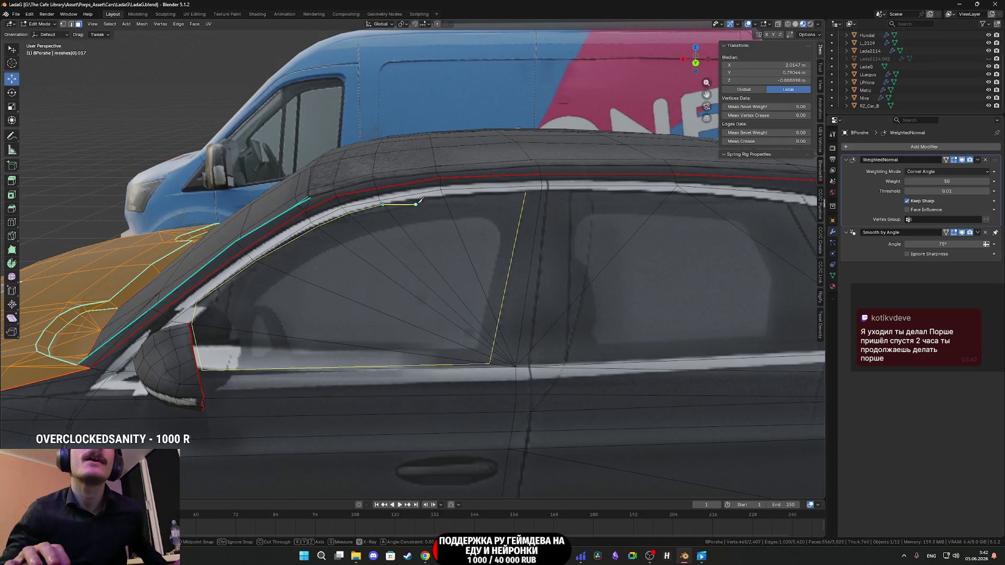
{"action": "left_click", "coordinate": [444, 194]}
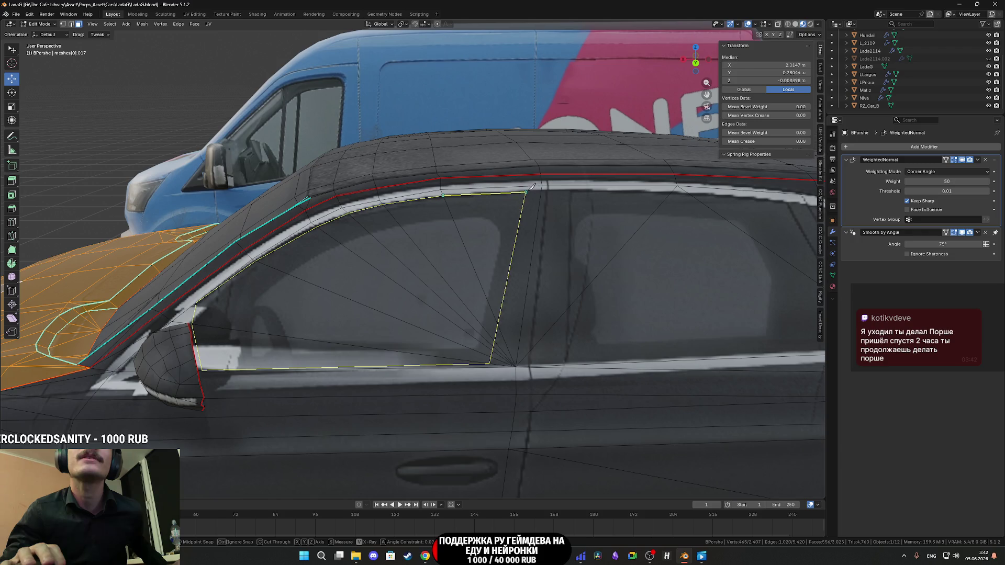
{"action": "left_click", "coordinate": [529, 186]}
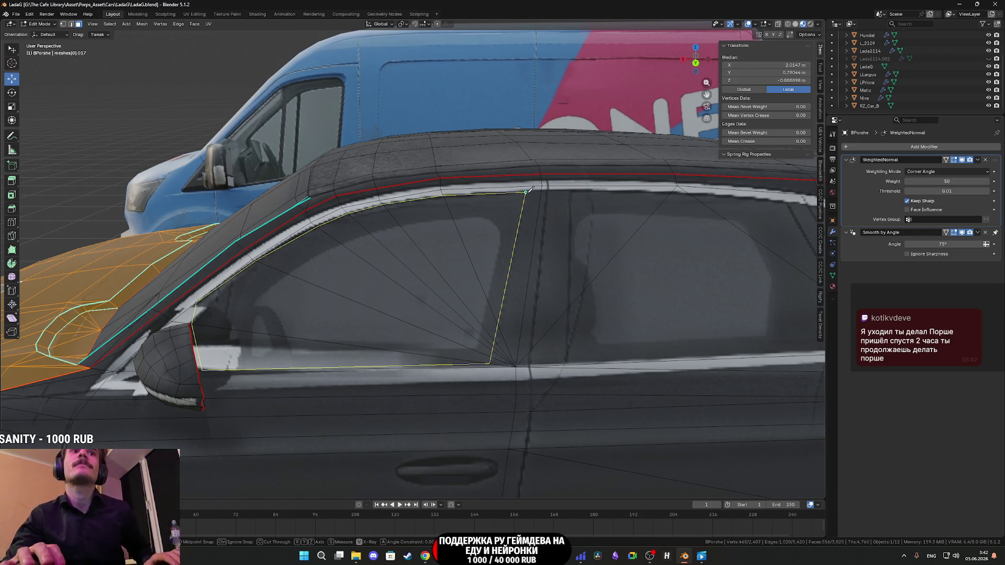
{"action": "key", "text": "Return"}
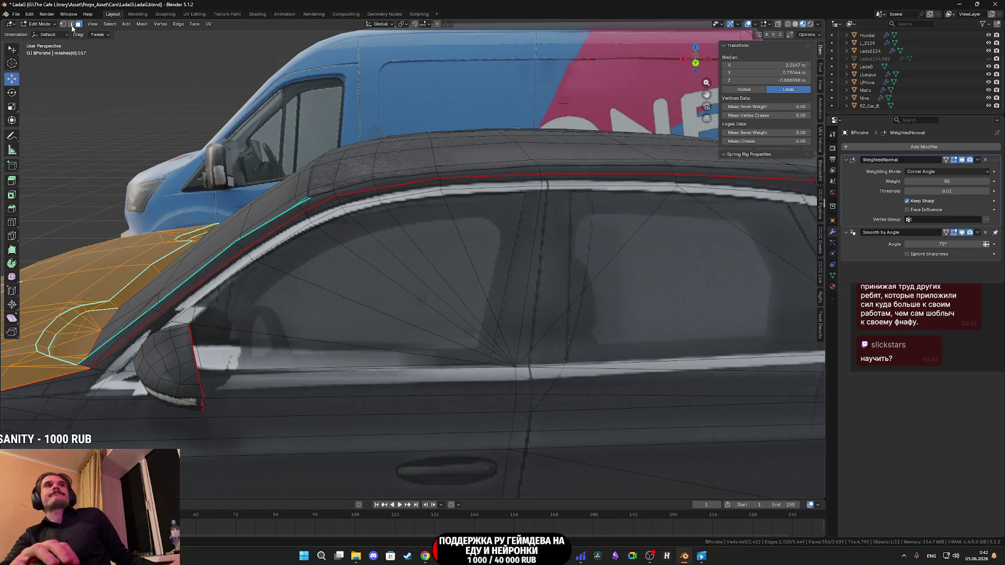
Step: Select all the triangle faces of the front side window
{"action": "left_click", "coordinate": [316, 352]}
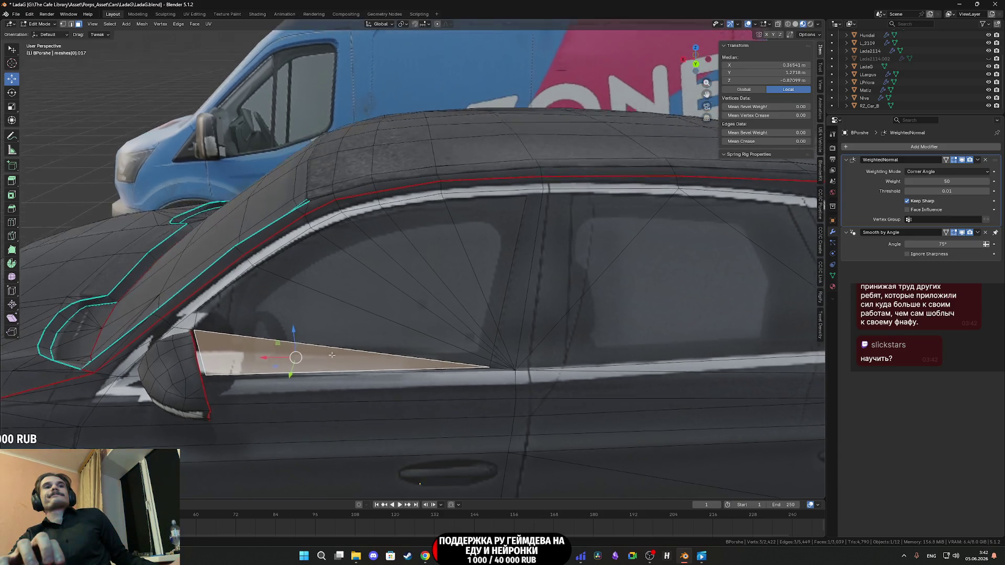
{"action": "scroll", "coordinate": [330, 344], "scroll_direction": "up", "scroll_amount": 2}
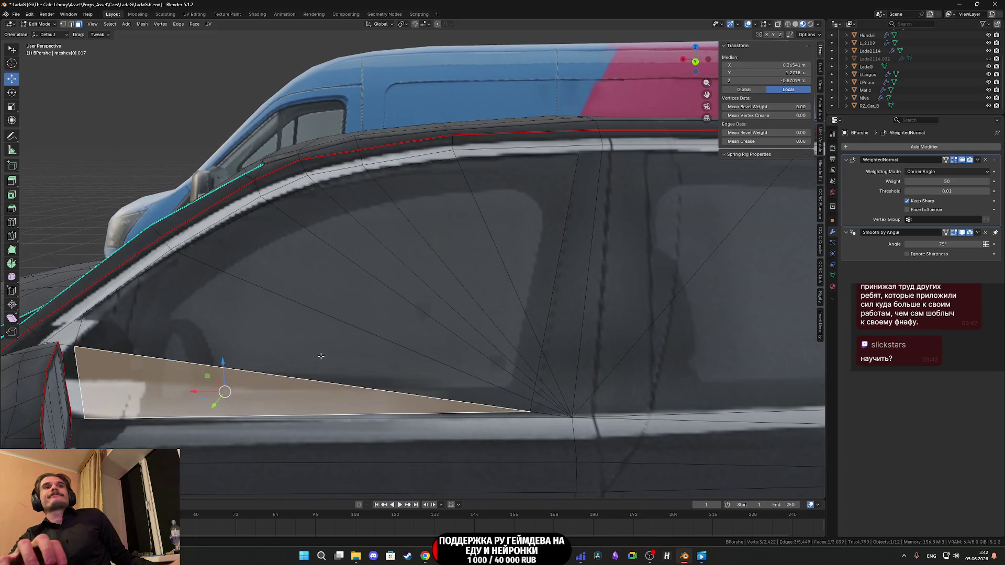
{"action": "left_click", "coordinate": [321, 356], "text": "shift"}
{"action": "left_click", "coordinate": [341, 295], "text": "shift"}
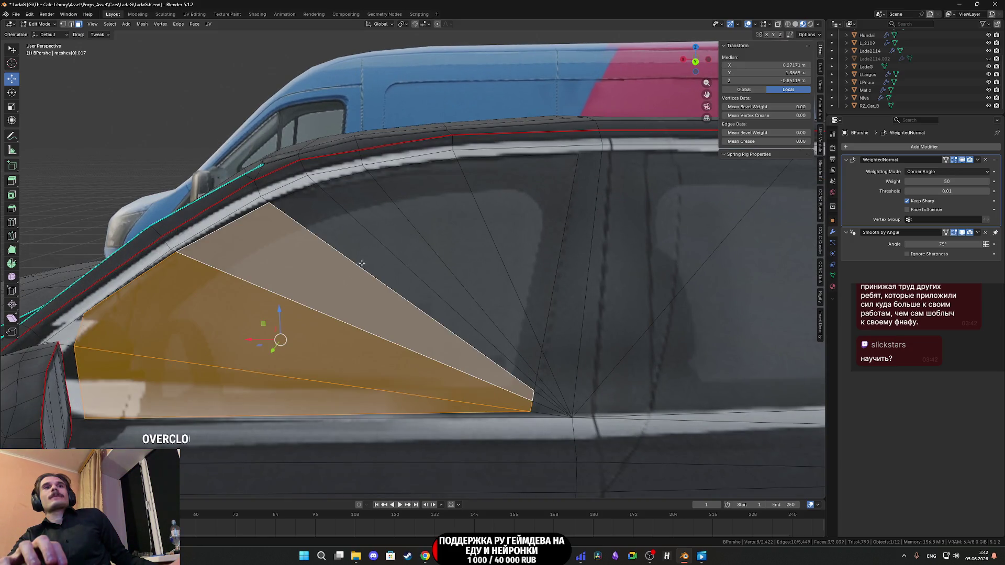
{"action": "left_click", "coordinate": [370, 255], "text": "shift"}
{"action": "left_click", "coordinate": [405, 254], "text": "shift"}
{"action": "left_click", "coordinate": [442, 234], "text": "shift"}
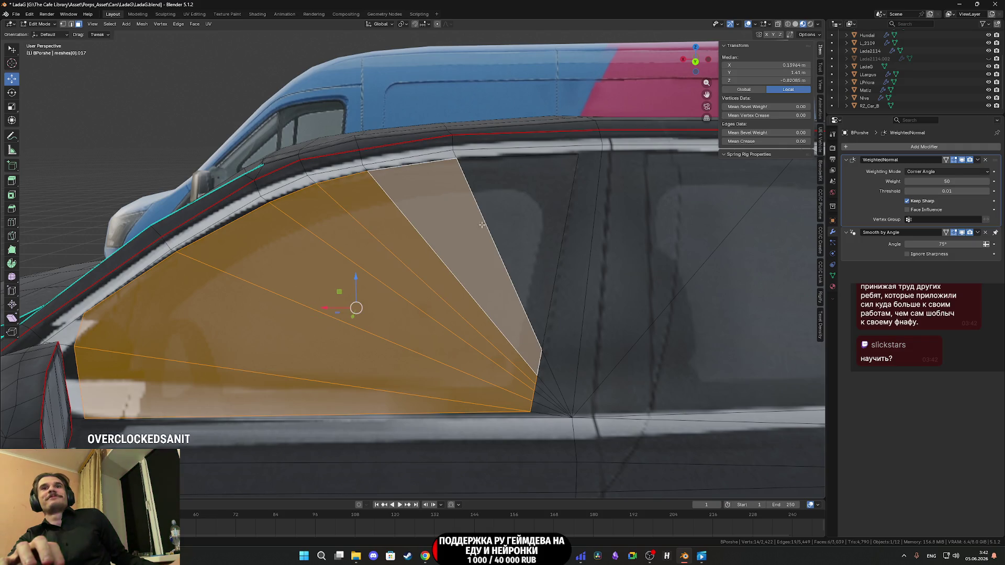
{"action": "left_click", "coordinate": [492, 222], "text": "shift"}
{"action": "scroll", "coordinate": [538, 241], "scroll_direction": "down", "scroll_amount": 3}
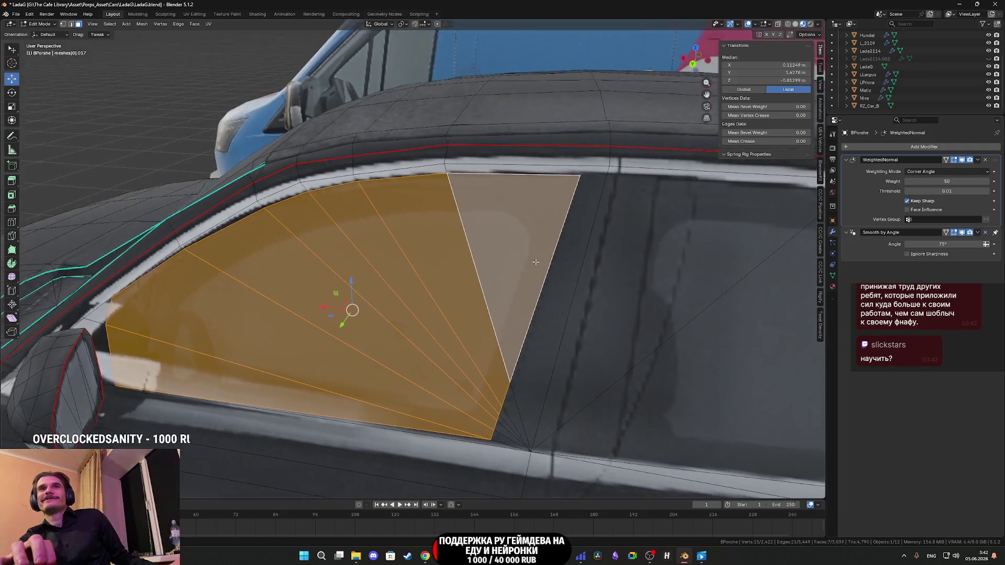
Step: Delete the selected window faces, leaving an open hole
{"action": "mouse_move", "coordinate": [512, 256]}
{"action": "left_mouse_down"}
{"action": "mouse_move", "coordinate": [501, 232]}
{"action": "mouse_move", "coordinate": [477, 241]}
{"action": "left_mouse_up"}
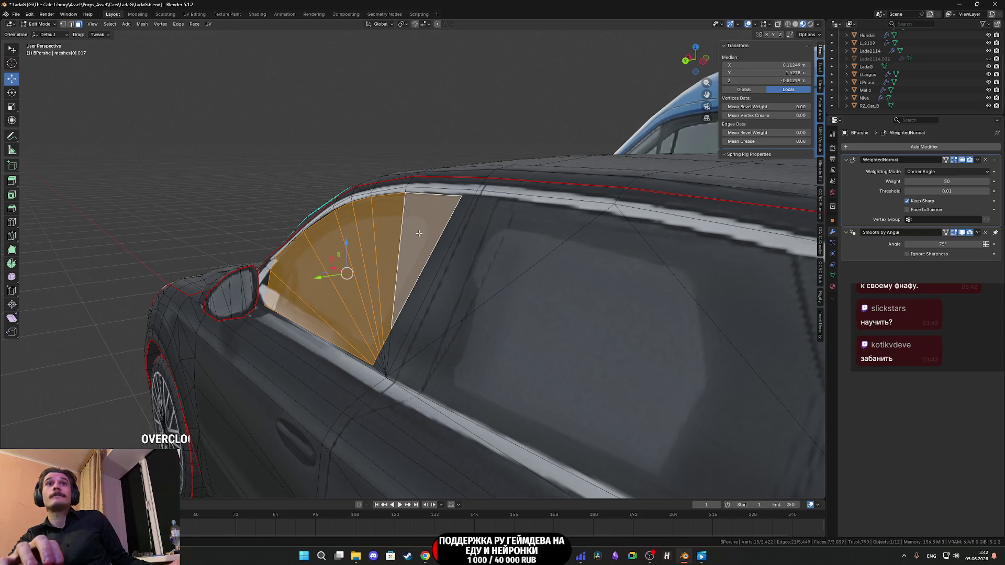
{"action": "left_click_drag", "start_coordinate": [418, 233], "coordinate": [457, 243]}
{"action": "scroll", "coordinate": [457, 243], "scroll_direction": "down", "scroll_amount": 2}
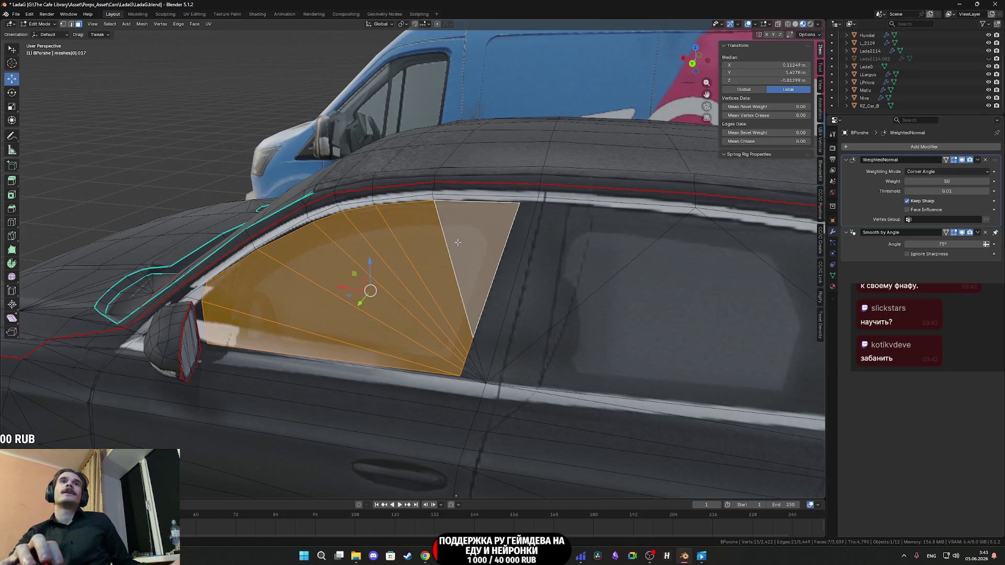
{"action": "left_click_drag", "start_coordinate": [455, 241], "coordinate": [441, 244]}
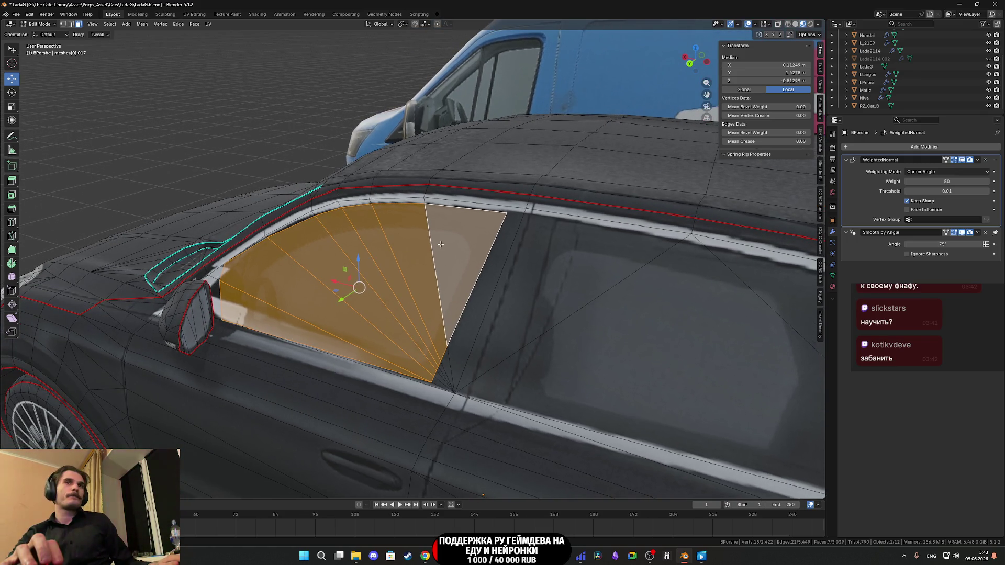
{"action": "key", "text": "x"}
{"action": "left_click", "coordinate": [441, 244]}
{"action": "left_click_drag", "start_coordinate": [441, 244], "coordinate": [437, 246]}
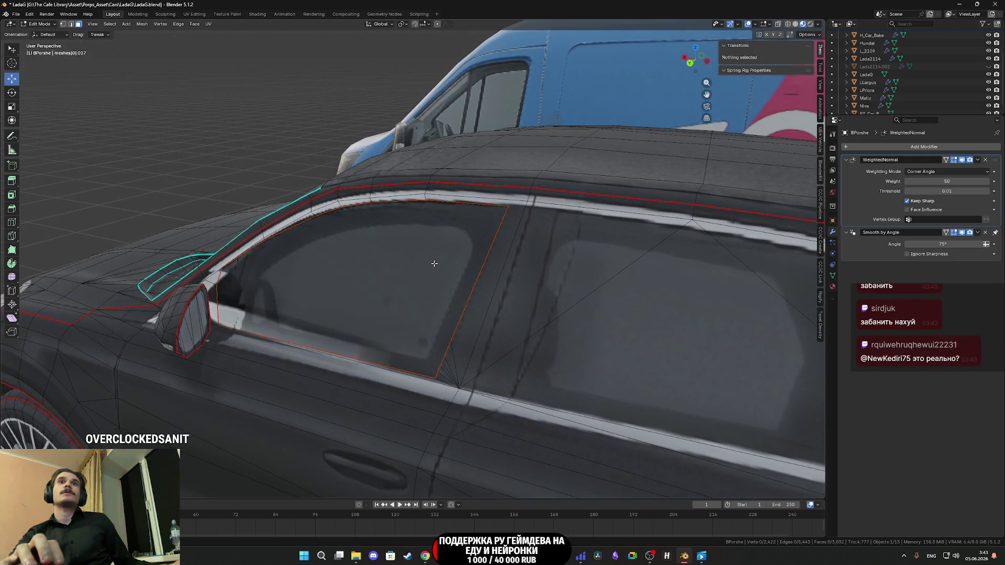
Step: Back in Object Mode, select only the separate window object BPorshe.001
{"action": "key", "text": "Tab"}
{"action": "left_click_drag", "start_coordinate": [371, 274], "coordinate": [411, 253]}
{"action": "left_click", "coordinate": [412, 256]}
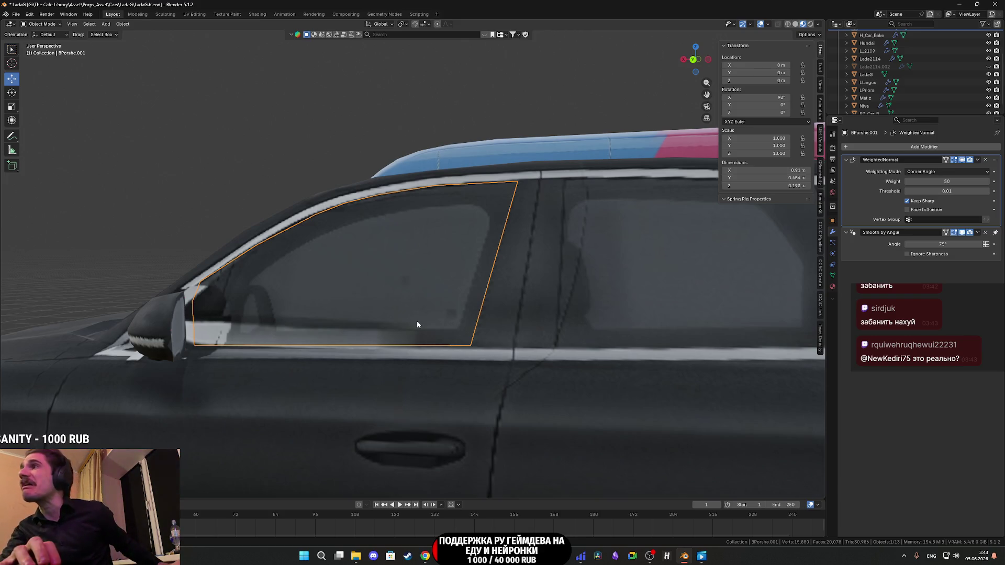
Step: Delete the separate window object and select the car body beneath
{"action": "mouse_move", "coordinate": [416, 323]}
{"action": "left_mouse_down"}
{"action": "mouse_move", "coordinate": [419, 344]}
{"action": "mouse_move", "coordinate": [397, 329]}
{"action": "mouse_move", "coordinate": [565, 231]}
{"action": "left_mouse_up"}
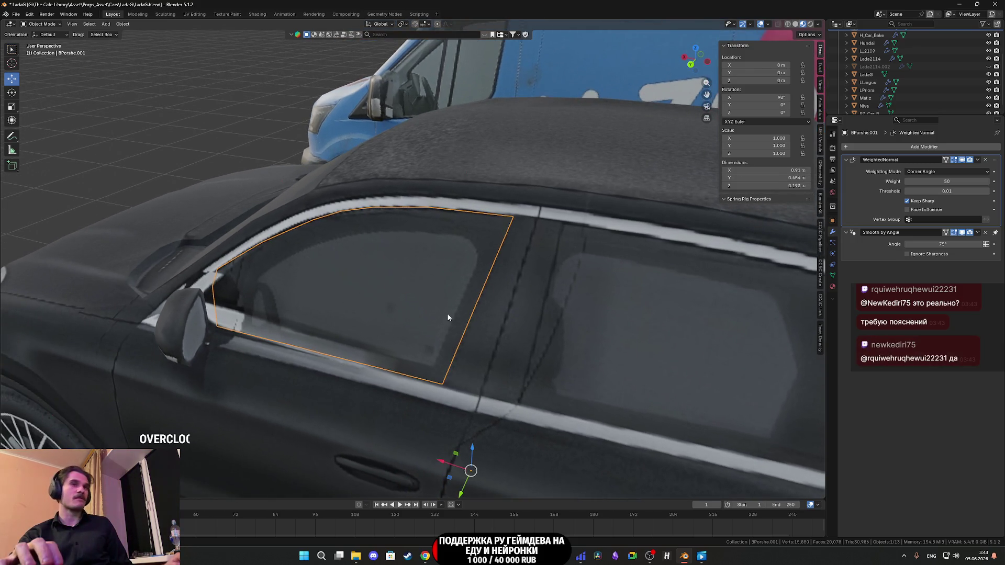
{"action": "key", "text": "Delete"}
{"action": "mouse_move", "coordinate": [447, 314]}
{"action": "left_mouse_down"}
{"action": "mouse_move", "coordinate": [412, 298]}
{"action": "mouse_move", "coordinate": [361, 359]}
{"action": "left_mouse_up"}
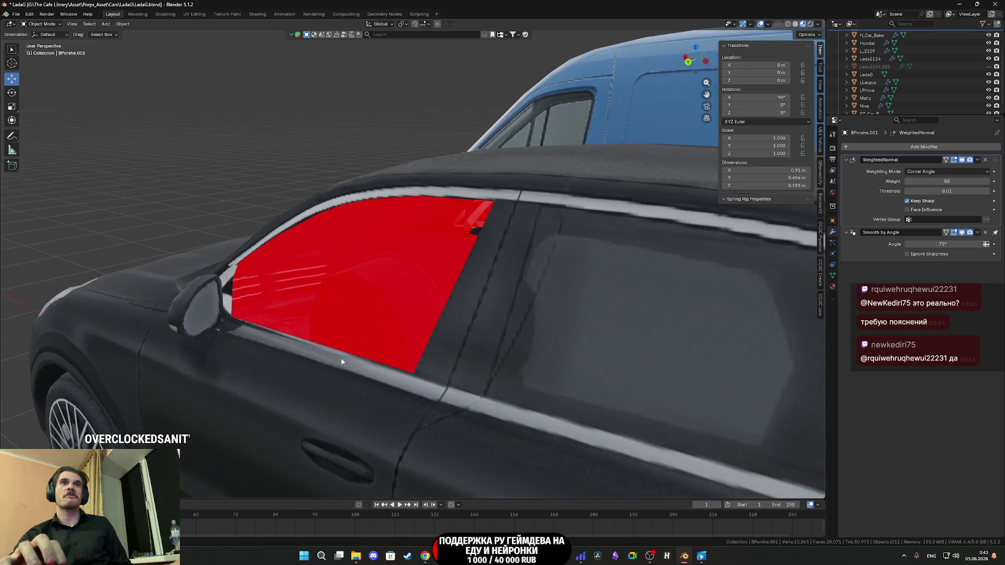
{"action": "scroll", "coordinate": [341, 361], "scroll_direction": "up", "scroll_amount": 1}
{"action": "left_click", "coordinate": [340, 375]}
Step: In Edit Mode with edge select and Solid shading, select the red window's bottom edge
{"action": "key", "text": "Tab"}
{"action": "scroll", "coordinate": [336, 368], "scroll_direction": "up", "scroll_amount": 2}
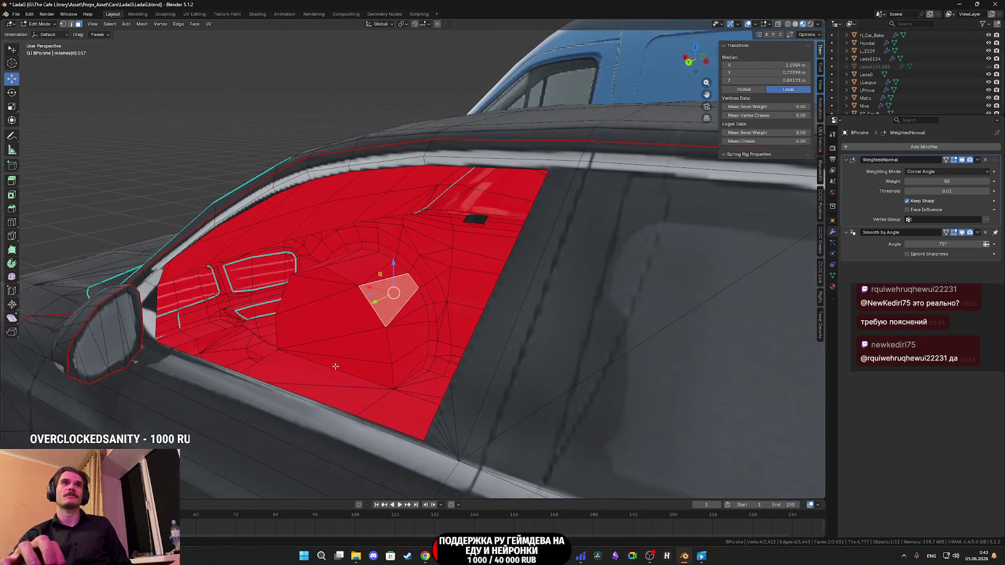
{"action": "left_click_drag", "start_coordinate": [336, 366], "coordinate": [346, 365]}
{"action": "left_click", "coordinate": [70, 24]}
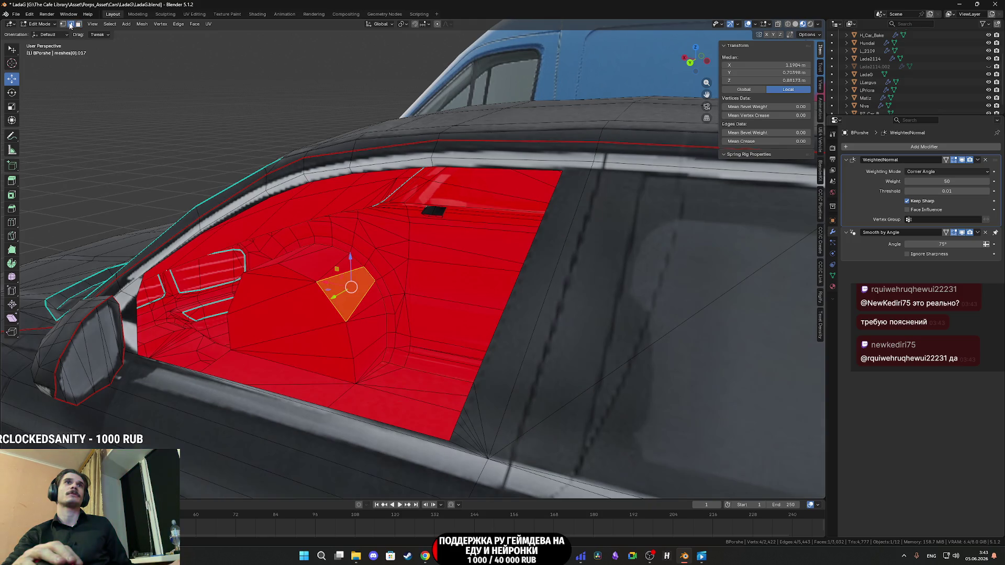
{"action": "key", "text": "z"}
{"action": "mouse_move", "coordinate": [382, 228]}
{"action": "left_mouse_down"}
{"action": "mouse_move", "coordinate": [350, 263]}
{"action": "mouse_move", "coordinate": [367, 306]}
{"action": "left_mouse_up"}
{"action": "left_click", "coordinate": [362, 426]}
{"action": "left_click_drag", "start_coordinate": [363, 426], "coordinate": [418, 423]}
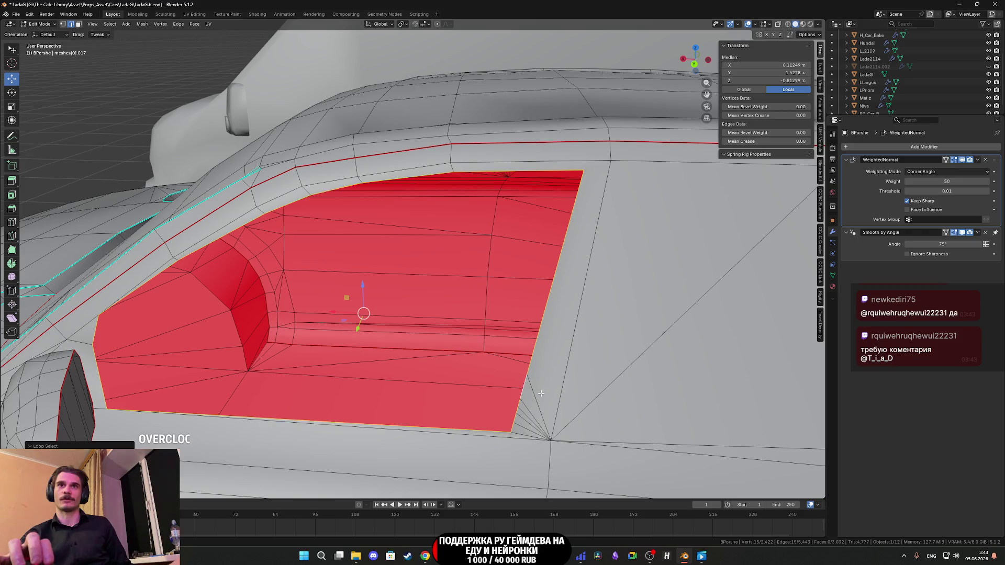
{"action": "left_click_drag", "start_coordinate": [339, 340], "coordinate": [553, 324]}
{"action": "left_click_drag", "start_coordinate": [623, 264], "coordinate": [623, 273]}
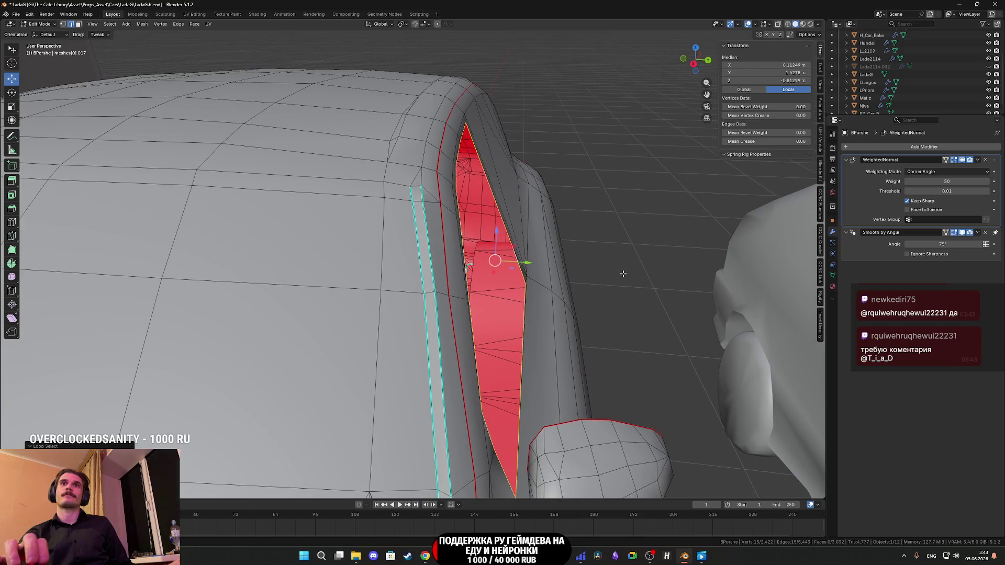
Step: Extrude the red window faces outward and stretch them with a scale
{"action": "key", "text": "g"}
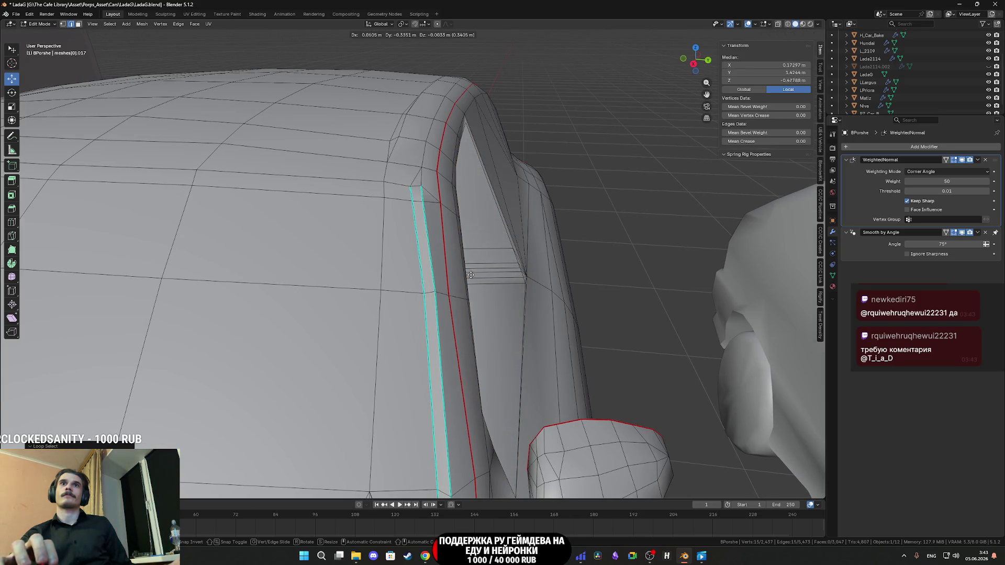
{"action": "left_click", "coordinate": [458, 275]}
{"action": "mouse_move", "coordinate": [457, 276]}
{"action": "left_mouse_down"}
{"action": "mouse_move", "coordinate": [332, 265]}
{"action": "mouse_move", "coordinate": [442, 265]}
{"action": "mouse_move", "coordinate": [507, 282]}
{"action": "mouse_move", "coordinate": [378, 260]}
{"action": "mouse_move", "coordinate": [335, 273]}
{"action": "mouse_move", "coordinate": [408, 283]}
{"action": "mouse_move", "coordinate": [425, 296]}
{"action": "mouse_move", "coordinate": [579, 281]}
{"action": "mouse_move", "coordinate": [536, 323]}
{"action": "mouse_move", "coordinate": [596, 314]}
{"action": "mouse_move", "coordinate": [504, 314]}
{"action": "mouse_move", "coordinate": [407, 247]}
{"action": "left_mouse_up"}
{"action": "left_click", "coordinate": [516, 280]}
{"action": "key", "text": "s"}
{"action": "left_click", "coordinate": [575, 314]}
Step: Lower the faces along Z and shift them along X to a median of about 0.095 m
{"action": "key", "text": "g"}
{"action": "key", "text": "z"}
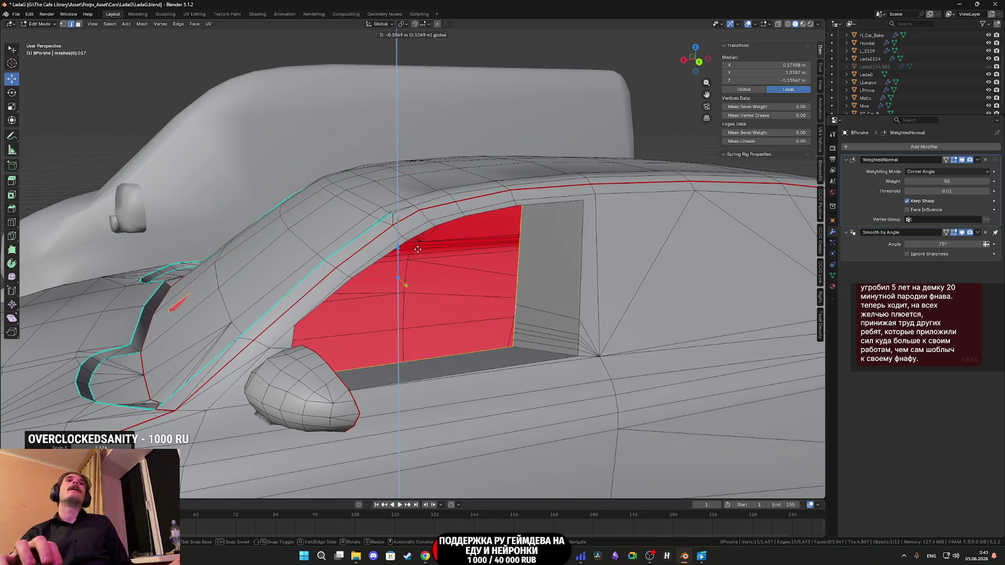
{"action": "left_click", "coordinate": [419, 251]}
{"action": "key", "text": "g"}
{"action": "key", "text": "x"}
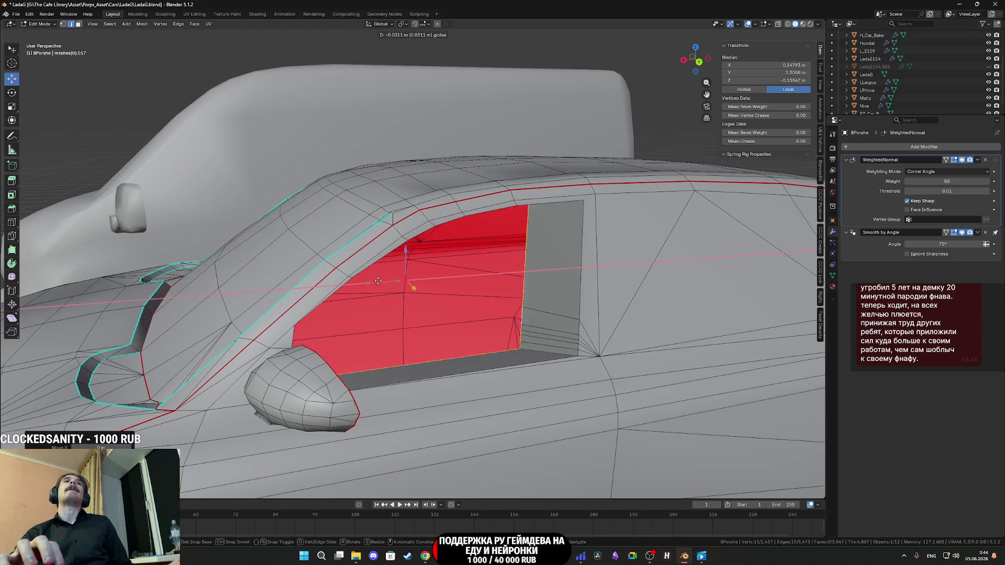
{"action": "left_click", "coordinate": [389, 275]}
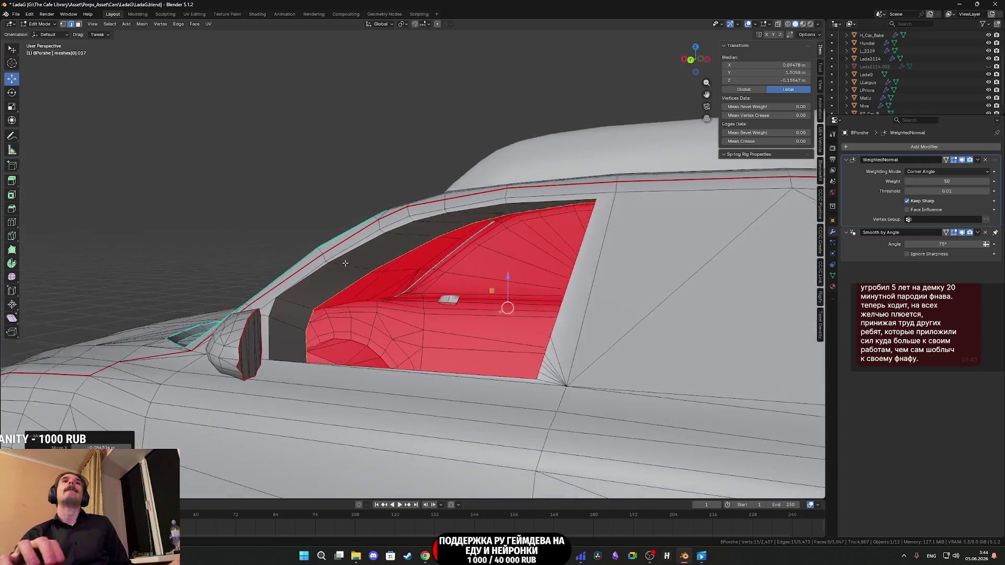
{"action": "scroll", "coordinate": [389, 286], "scroll_direction": "down", "scroll_amount": 4}
{"action": "scroll", "coordinate": [407, 277], "scroll_direction": "up", "scroll_amount": 5}
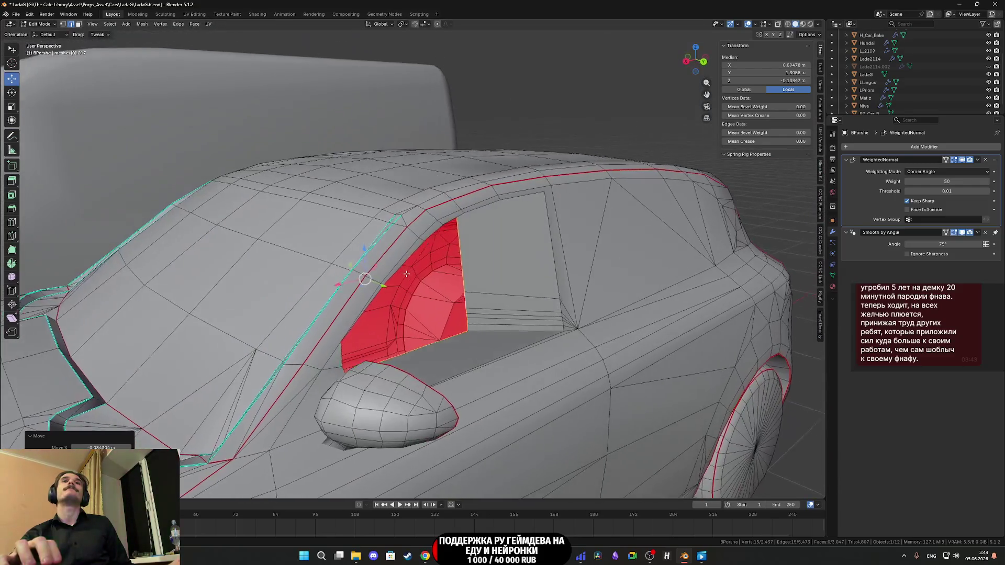
{"action": "scroll", "coordinate": [409, 288], "scroll_direction": "up", "scroll_amount": 4}
{"action": "scroll", "coordinate": [410, 301], "scroll_direction": "down", "scroll_amount": 3}
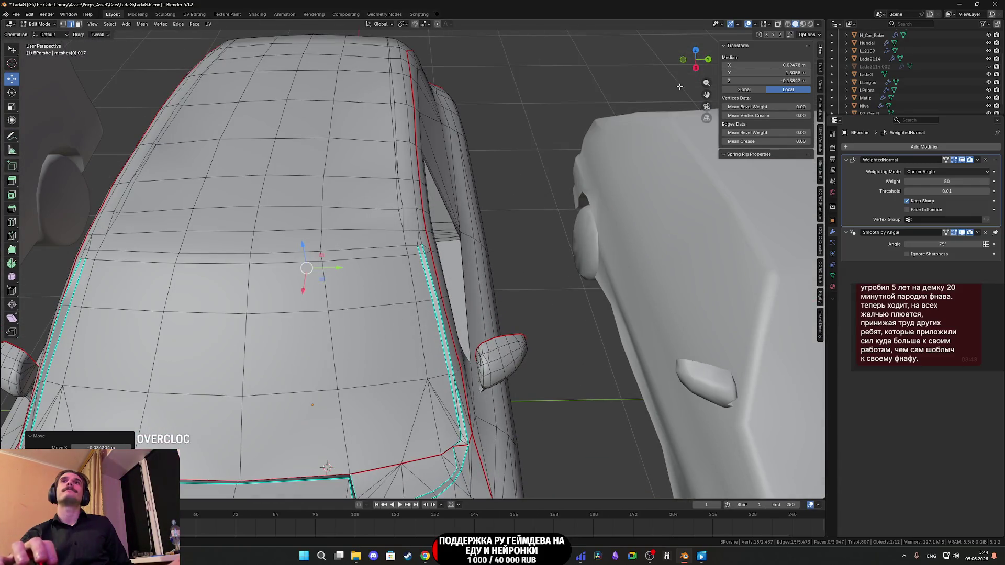
{"action": "left_click", "coordinate": [698, 49]}
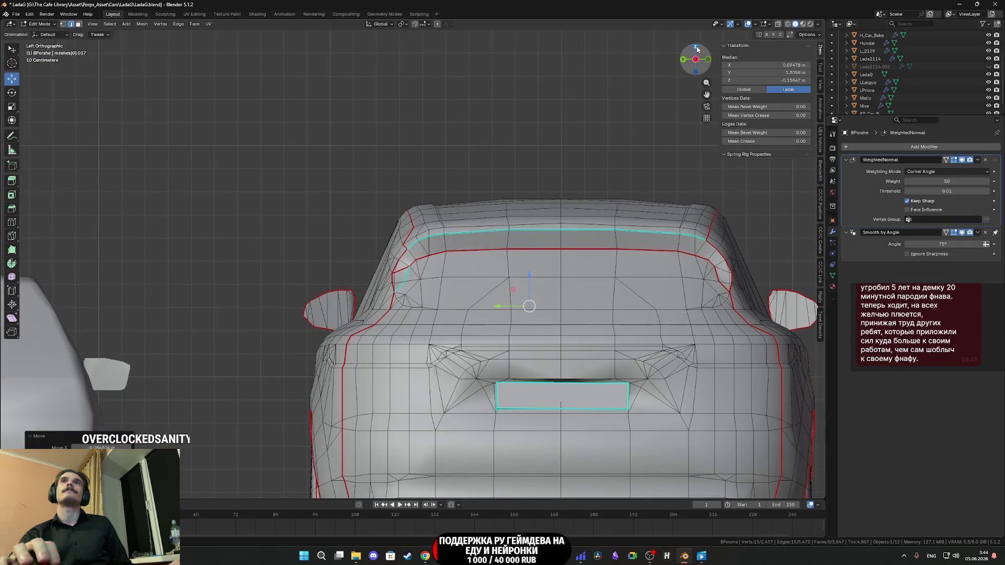
Step: From the top view, slide the window faces along the Y axis
{"action": "left_click", "coordinate": [697, 49]}
{"action": "scroll", "coordinate": [467, 195], "scroll_direction": "up", "scroll_amount": 2}
{"action": "mouse_move", "coordinate": [454, 183]}
{"action": "left_mouse_down"}
{"action": "mouse_move", "coordinate": [456, 225]}
{"action": "mouse_move", "coordinate": [419, 220]}
{"action": "mouse_move", "coordinate": [396, 131]}
{"action": "mouse_move", "coordinate": [396, 142]}
{"action": "left_mouse_up"}
Step: Enlarge, then slightly shrink the window faces so they sit inset in the door opening
{"action": "key", "text": "s"}
{"action": "left_click", "coordinate": [714, 214]}
{"action": "mouse_move", "coordinate": [715, 214]}
{"action": "left_mouse_down"}
{"action": "mouse_move", "coordinate": [540, 250]}
{"action": "mouse_move", "coordinate": [558, 253]}
{"action": "left_mouse_up"}
{"action": "key", "text": "s"}
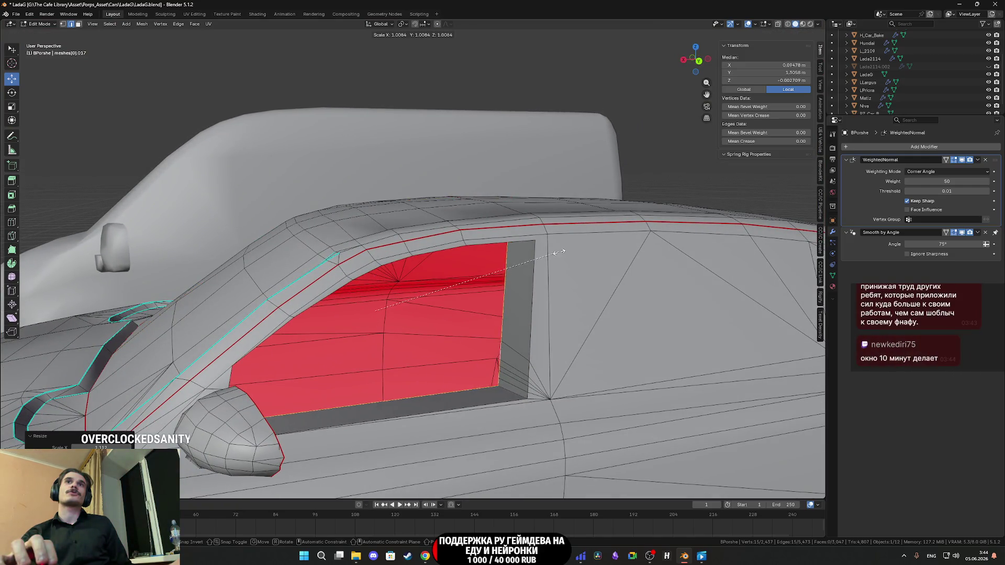
{"action": "left_click", "coordinate": [554, 251]}
{"action": "mouse_move", "coordinate": [554, 252]}
{"action": "left_mouse_down"}
{"action": "mouse_move", "coordinate": [534, 246]}
{"action": "mouse_move", "coordinate": [564, 272]}
{"action": "mouse_move", "coordinate": [529, 257]}
{"action": "left_mouse_up"}
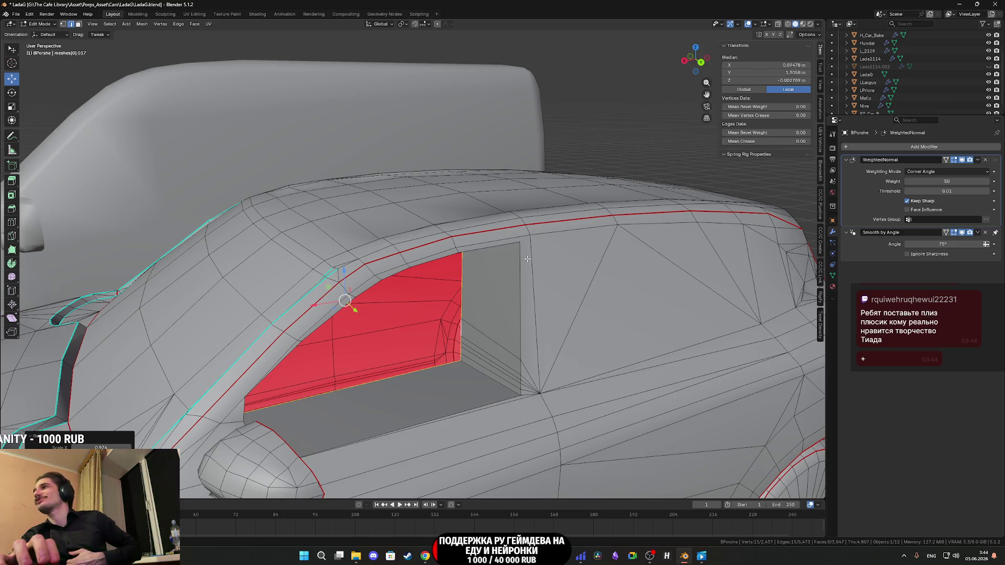
{"action": "scroll", "coordinate": [527, 259], "scroll_direction": "up", "scroll_amount": 2}
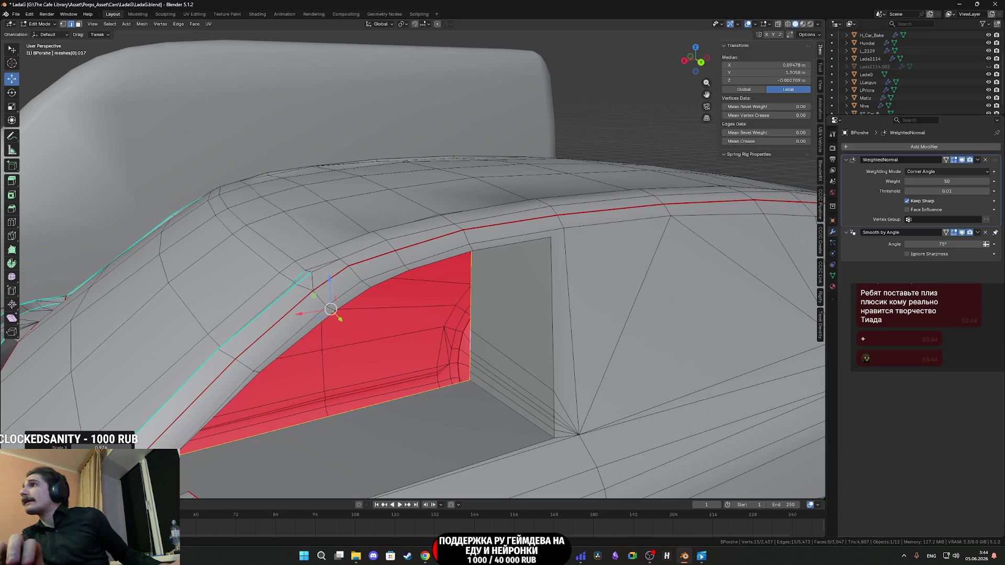
{"action": "mouse_move", "coordinate": [491, 309]}
{"action": "left_mouse_down"}
{"action": "mouse_move", "coordinate": [479, 252]}
{"action": "mouse_move", "coordinate": [485, 298]}
{"action": "mouse_move", "coordinate": [455, 290]}
{"action": "mouse_move", "coordinate": [532, 287]}
{"action": "left_mouse_up"}
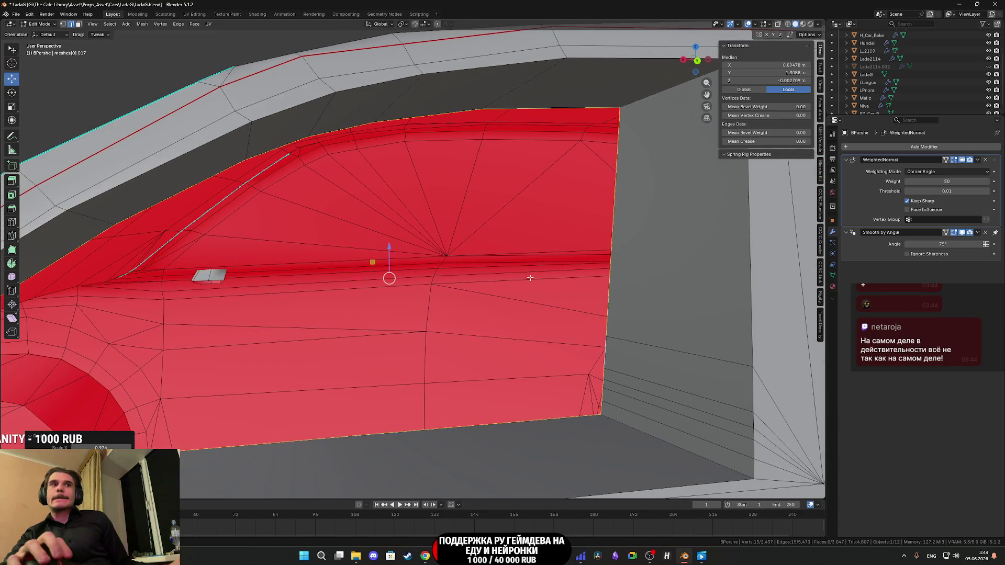
Step: Extrude the red window faces and scale them by 0 to collapse them to one point
{"action": "key", "text": "e"}
{"action": "key", "text": "s"}
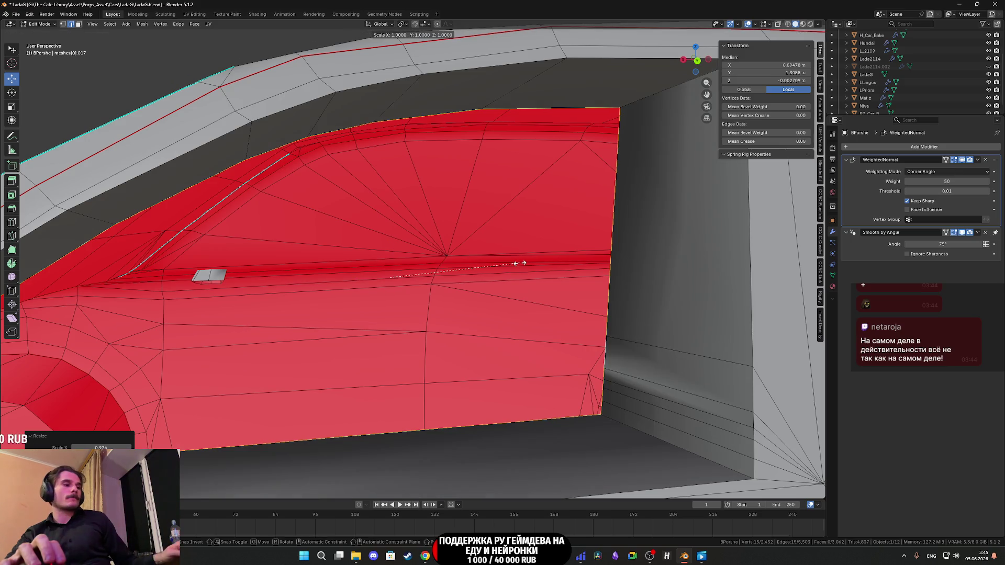
{"action": "key", "text": "0"}
{"action": "key", "text": "Return"}
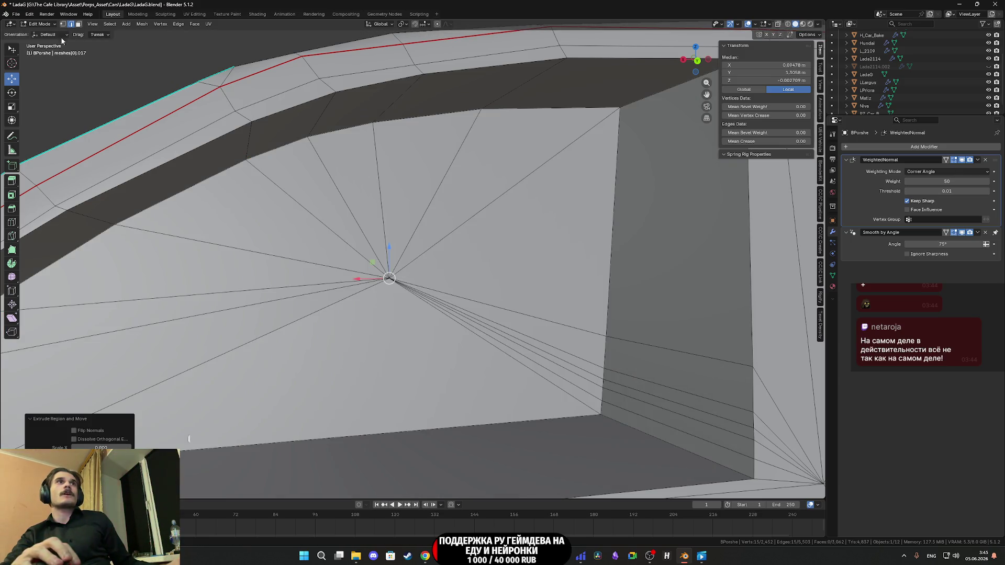
Step: In vertex mode, merge the collapsed vertices by distance into a single vertex
{"action": "left_click", "coordinate": [64, 24]}
{"action": "right_click", "coordinate": [431, 284]}
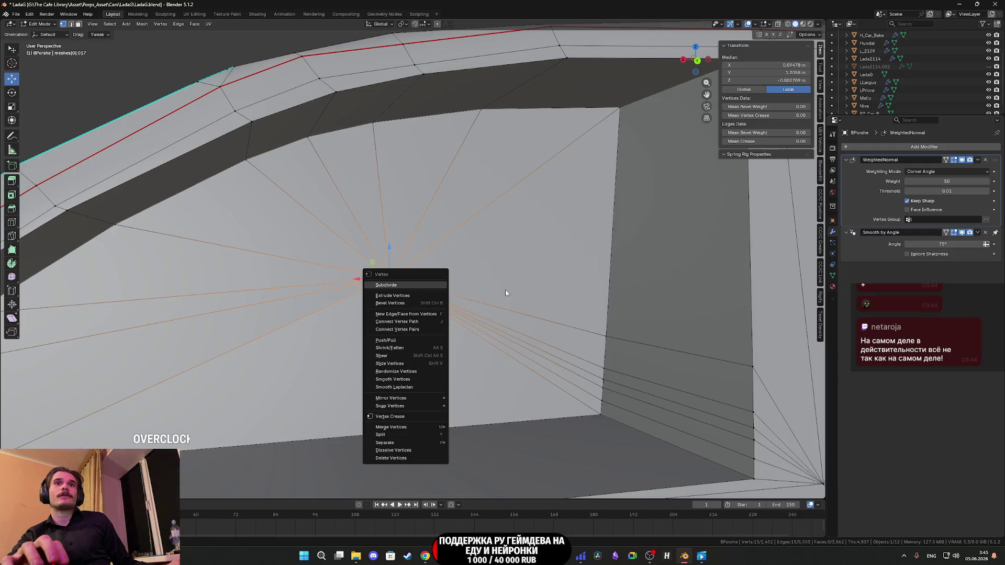
{"action": "mouse_move", "coordinate": [417, 432]}
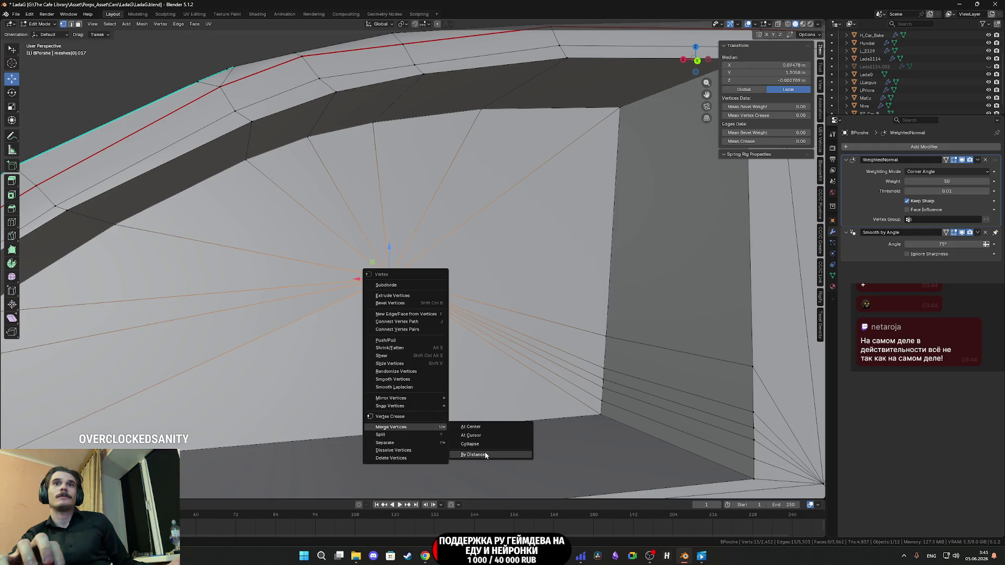
{"action": "left_click", "coordinate": [485, 454]}
{"action": "scroll", "coordinate": [457, 404], "scroll_direction": "down", "scroll_amount": 5}
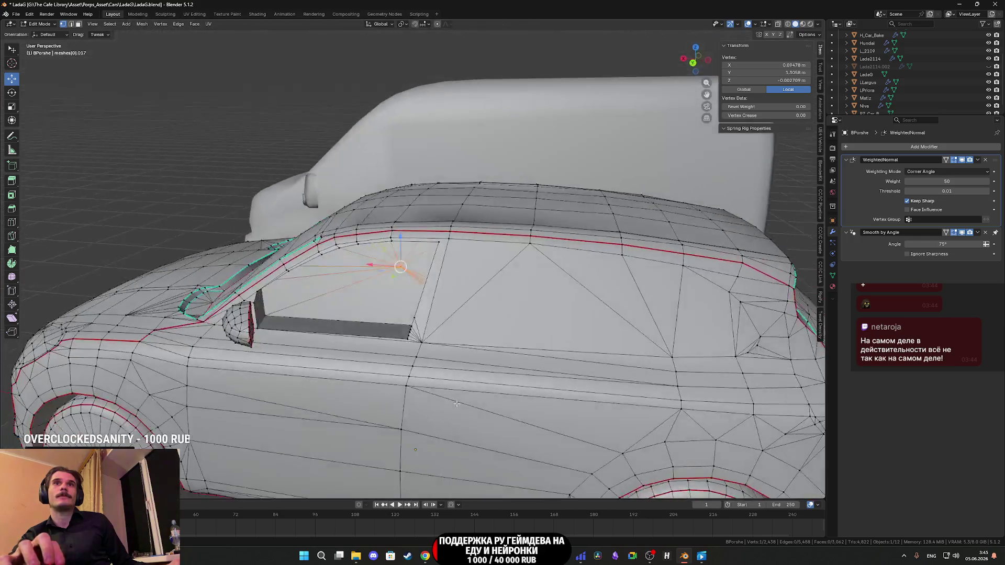
{"action": "mouse_move", "coordinate": [456, 404]}
{"action": "left_mouse_down"}
{"action": "mouse_move", "coordinate": [549, 368]}
{"action": "mouse_move", "coordinate": [527, 355]}
{"action": "mouse_move", "coordinate": [537, 349]}
{"action": "mouse_move", "coordinate": [528, 343]}
{"action": "mouse_move", "coordinate": [499, 355]}
{"action": "left_mouse_up"}
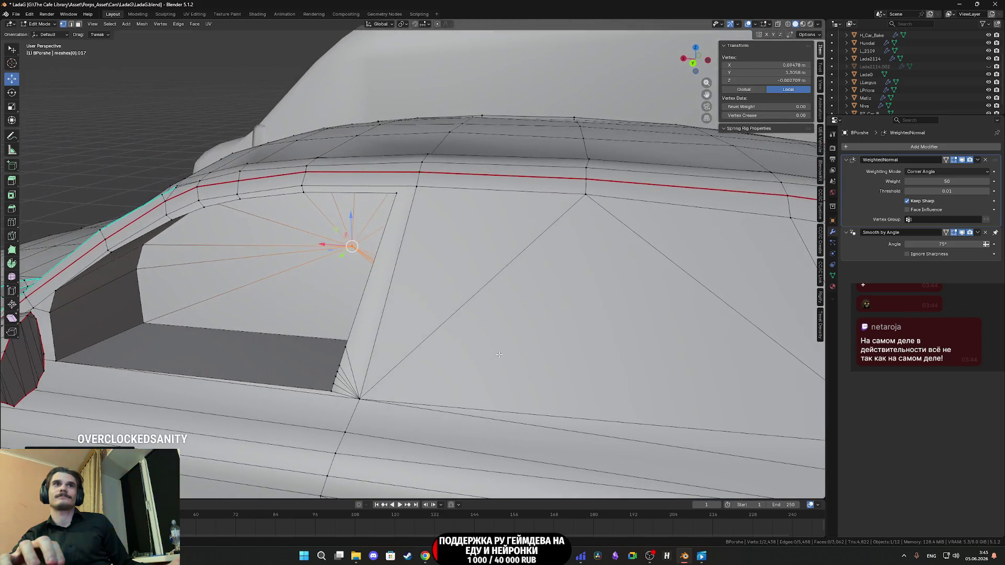
Step: In face select mode, select the door-sill faces of the window recess
{"action": "left_click", "coordinate": [80, 25]}
{"action": "mouse_move", "coordinate": [233, 290]}
{"action": "left_mouse_down"}
{"action": "mouse_move", "coordinate": [225, 297]}
{"action": "mouse_move", "coordinate": [233, 255]}
{"action": "left_mouse_up"}
{"action": "left_click", "coordinate": [243, 227], "text": "shift"}
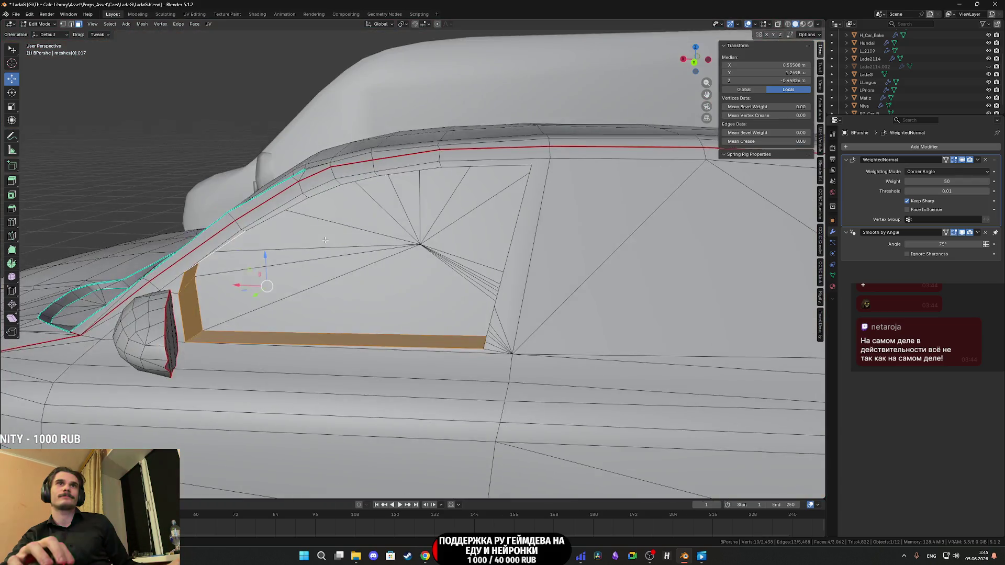
{"action": "scroll", "coordinate": [317, 227], "scroll_direction": "up", "scroll_amount": 4}
{"action": "left_click", "coordinate": [283, 184], "text": "shift"}
{"action": "left_click_drag", "start_coordinate": [283, 184], "coordinate": [342, 126]}
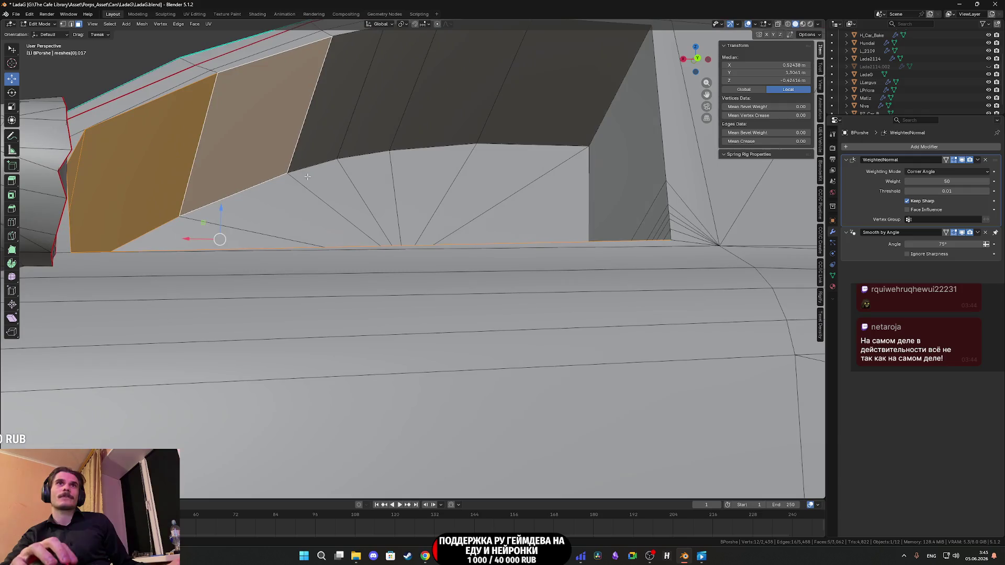
{"action": "left_click", "coordinate": [340, 126], "text": "shift"}
{"action": "left_click", "coordinate": [398, 118], "text": "shift"}
{"action": "left_click", "coordinate": [424, 114], "text": "shift"}
{"action": "mouse_move", "coordinate": [424, 114]}
{"action": "left_mouse_down"}
{"action": "mouse_move", "coordinate": [471, 183]}
{"action": "mouse_move", "coordinate": [550, 262]}
{"action": "left_mouse_up"}
Step: Add the large recess face, thin strip faces, triangle and sliver faces to the selection
{"action": "left_click", "coordinate": [606, 316], "text": "shift"}
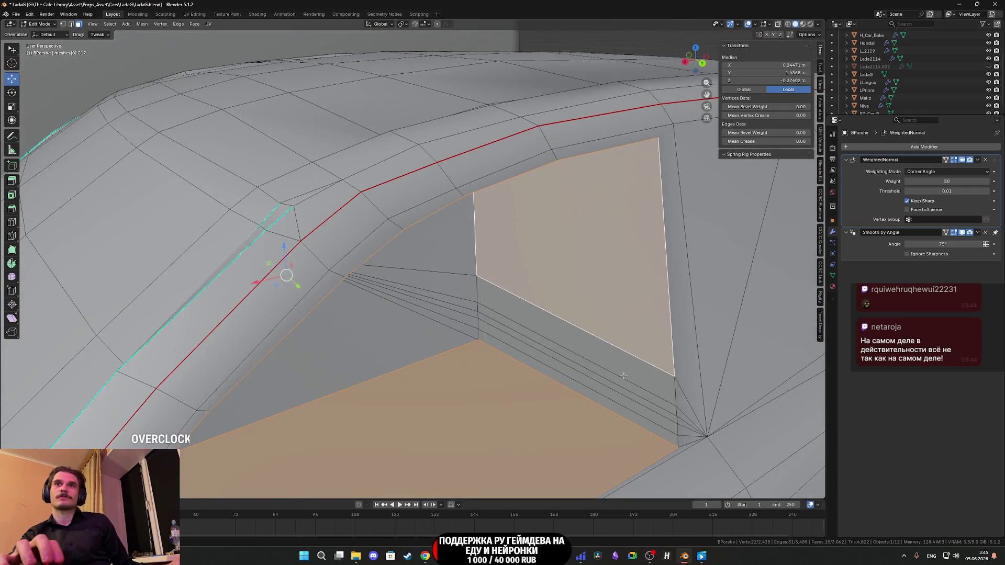
{"action": "left_click", "coordinate": [633, 390], "text": "shift"}
{"action": "left_click", "coordinate": [641, 403], "text": "shift"}
{"action": "left_click", "coordinate": [640, 409], "text": "shift"}
{"action": "left_click", "coordinate": [635, 424], "text": "shift"}
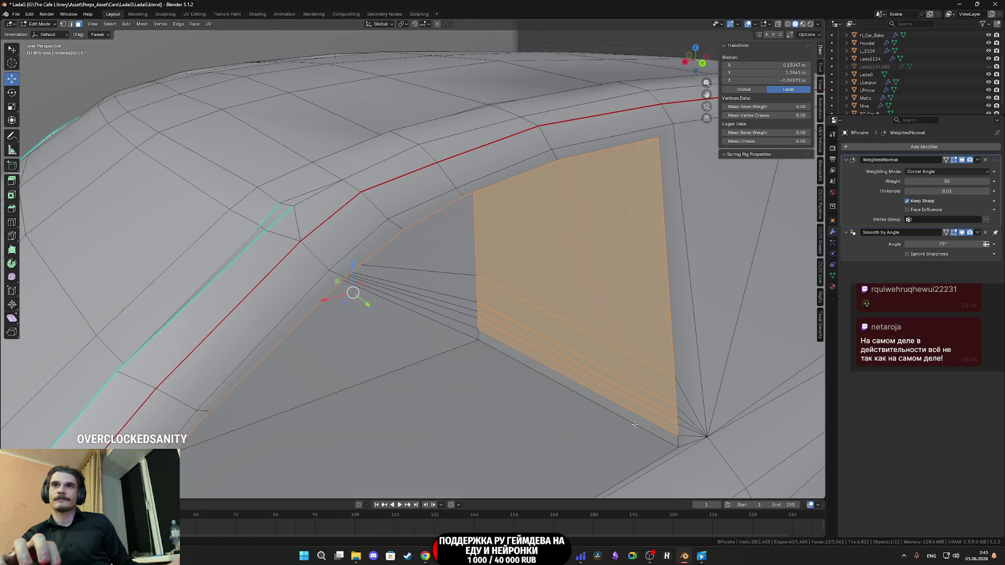
{"action": "left_click", "coordinate": [607, 428], "text": "shift"}
{"action": "mouse_move", "coordinate": [607, 429]}
{"action": "left_mouse_down"}
{"action": "mouse_move", "coordinate": [555, 382]}
{"action": "mouse_move", "coordinate": [533, 344]}
{"action": "left_mouse_up"}
{"action": "left_click", "coordinate": [533, 344], "text": "shift"}
{"action": "left_click", "coordinate": [532, 344], "text": "shift"}
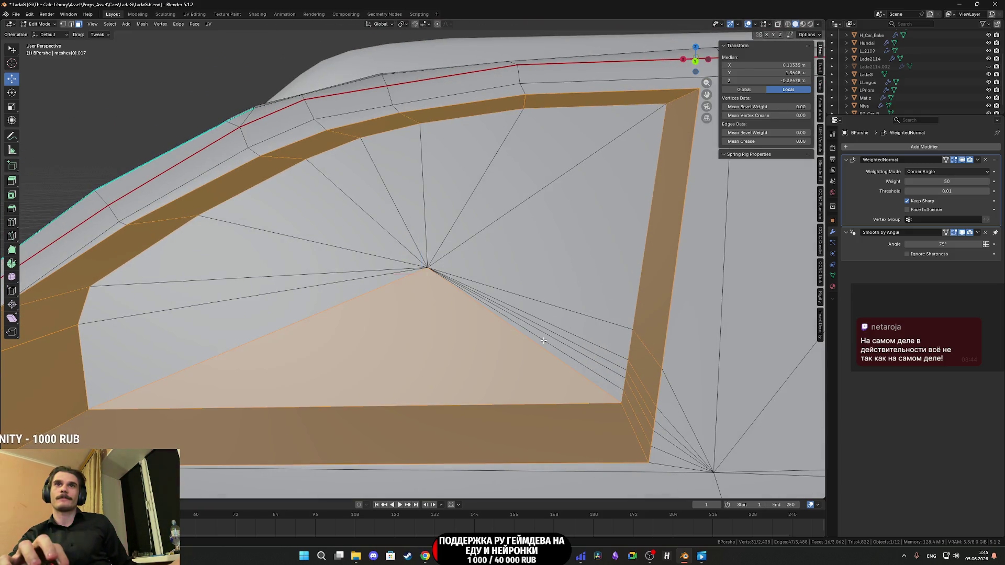
{"action": "left_click", "coordinate": [554, 342], "text": "shift"}
{"action": "left_click", "coordinate": [544, 335], "text": "shift"}
{"action": "left_click", "coordinate": [524, 314], "text": "shift"}
Step: Add the upper faces, fan faces around the central vertex and remaining grey face
{"action": "left_click", "coordinate": [524, 210], "text": "shift"}
{"action": "left_click", "coordinate": [421, 212], "text": "shift"}
{"action": "left_click", "coordinate": [413, 212], "text": "shift"}
{"action": "left_click", "coordinate": [390, 215], "text": "shift"}
{"action": "left_click", "coordinate": [361, 226], "text": "shift"}
{"action": "left_click", "coordinate": [325, 261], "text": "shift"}
{"action": "left_click", "coordinate": [335, 282], "text": "shift"}
{"action": "left_click", "coordinate": [333, 296], "text": "shift"}
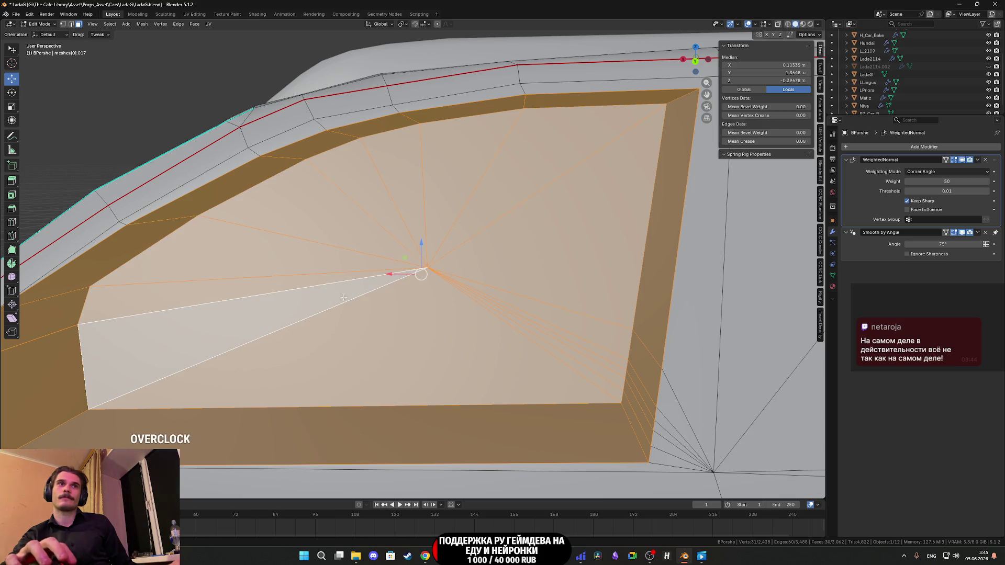
{"action": "scroll", "coordinate": [346, 296], "scroll_direction": "down", "scroll_amount": 4}
{"action": "left_click", "coordinate": [208, 24]}
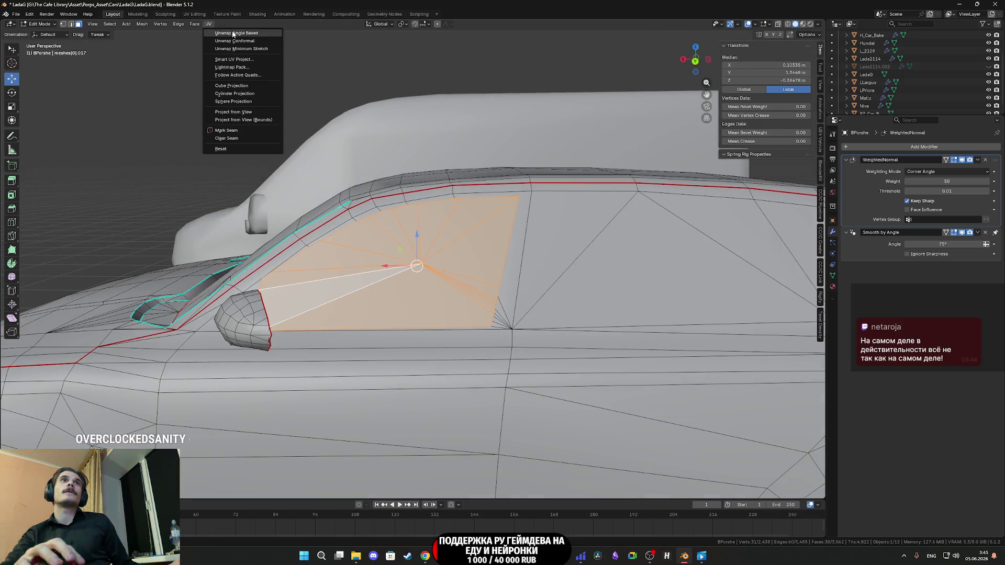
Step: Unwrap the selected window faces and shrink their island in the UV Editing workspace
{"action": "left_click", "coordinate": [233, 34]}
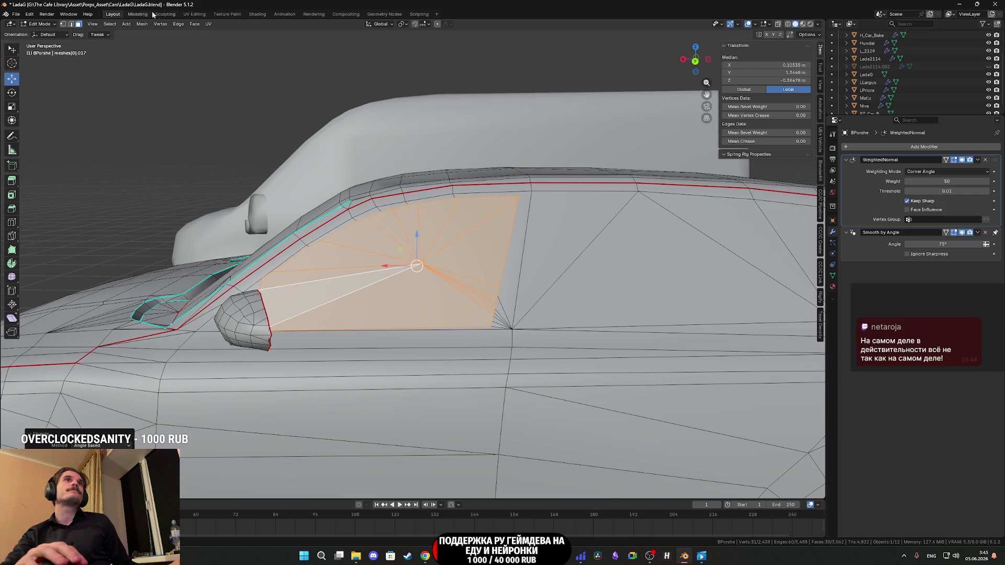
{"action": "left_click", "coordinate": [193, 15]}
{"action": "scroll", "coordinate": [249, 345], "scroll_direction": "down", "scroll_amount": 5}
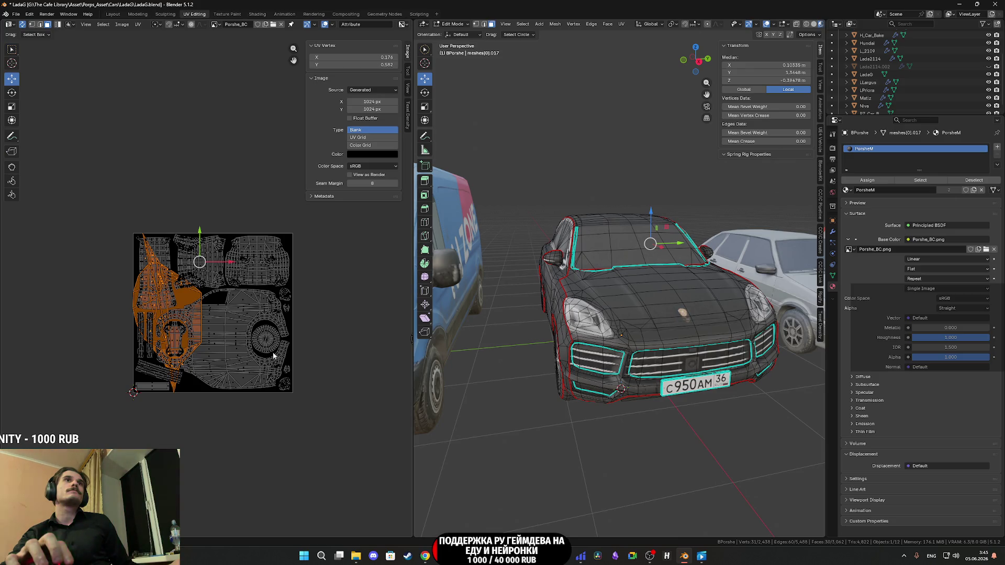
{"action": "key", "text": "s"}
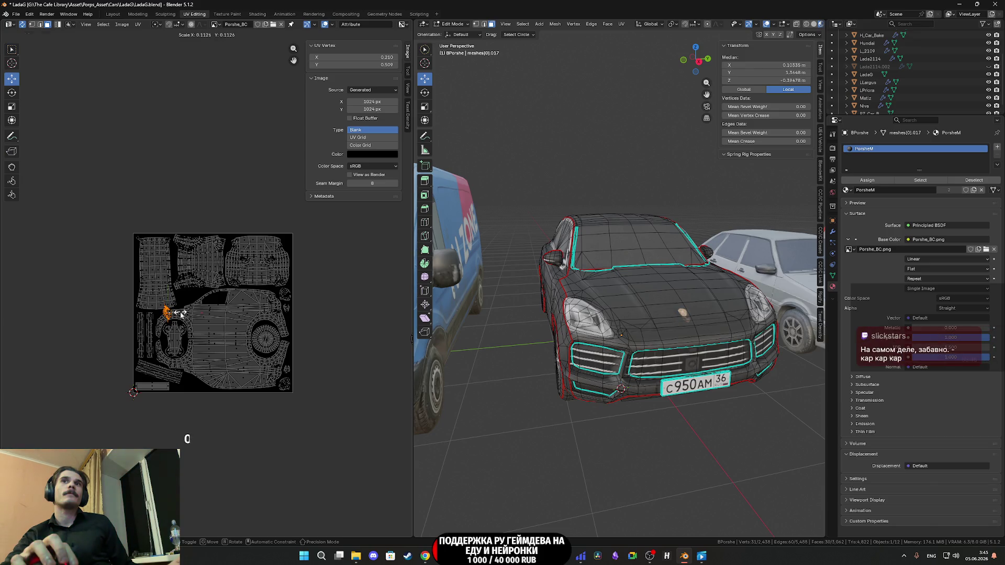
{"action": "key", "text": "KP_Decimal"}
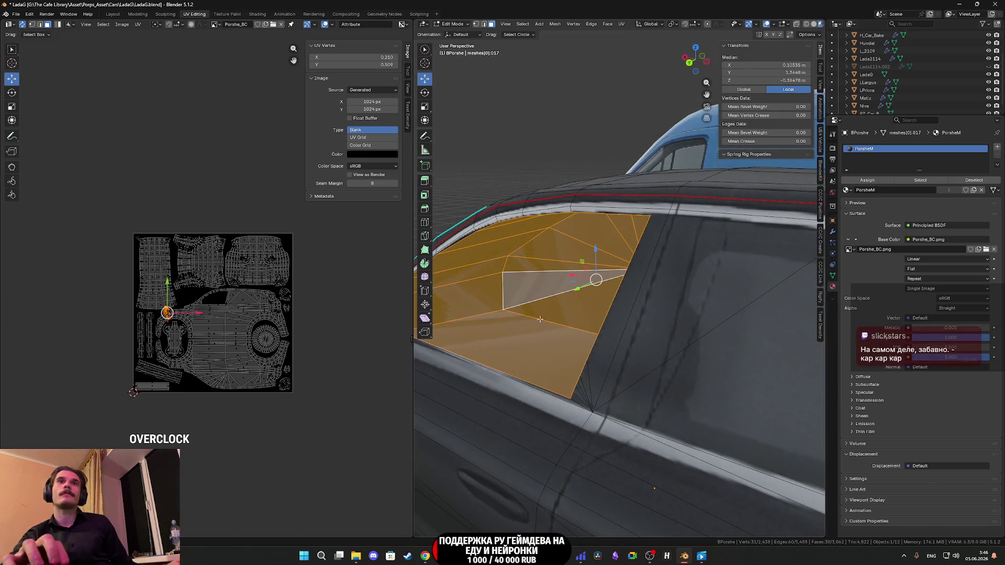
{"action": "scroll", "coordinate": [223, 332], "scroll_direction": "up", "scroll_amount": 3}
{"action": "scroll", "coordinate": [223, 332], "scroll_direction": "up", "scroll_amount": 1}
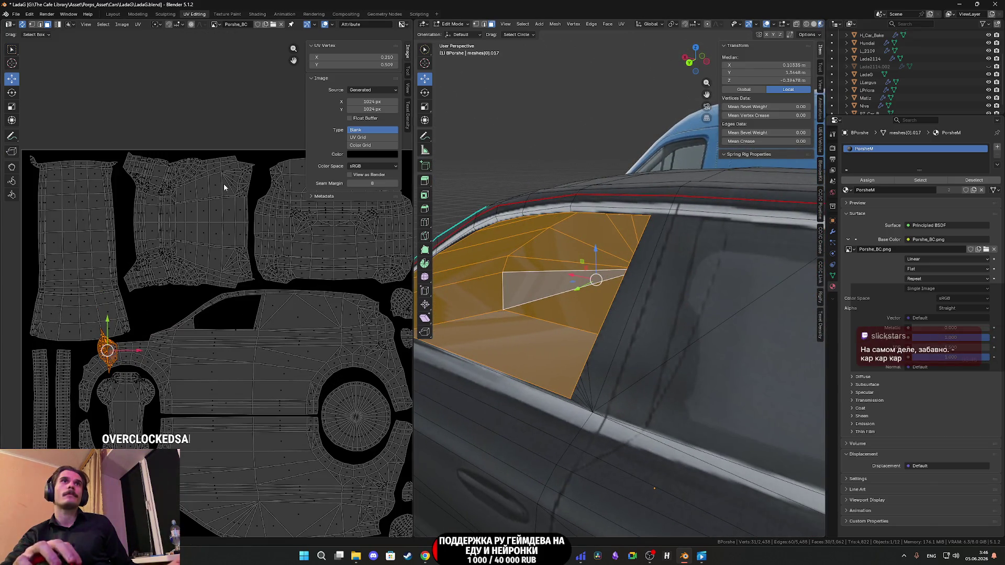
Step: Display the Porshe_BC.png texture behind the UV layout
{"action": "left_click", "coordinate": [215, 24]}
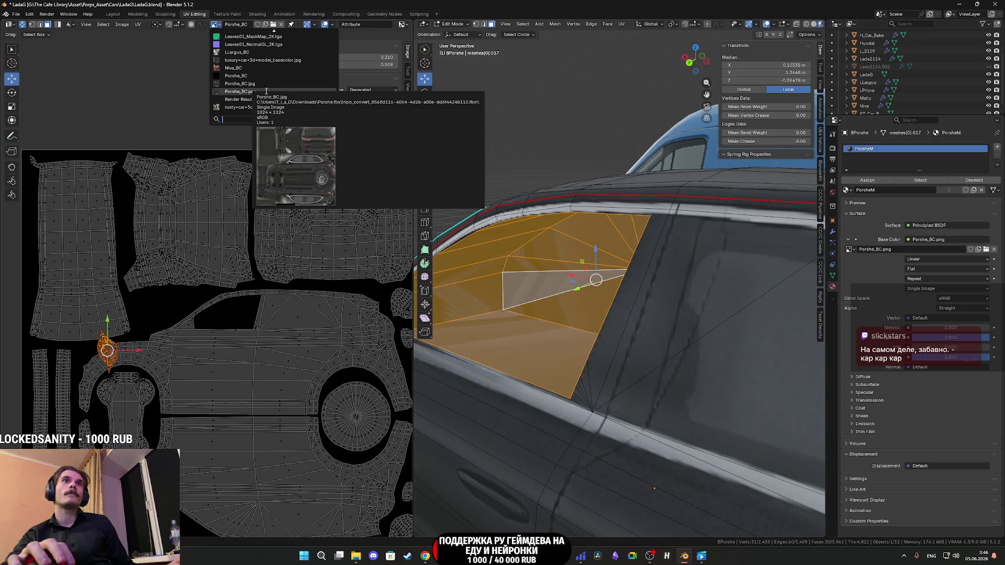
{"action": "left_click", "coordinate": [266, 91]}
{"action": "scroll", "coordinate": [171, 333], "scroll_direction": "down", "scroll_amount": 2}
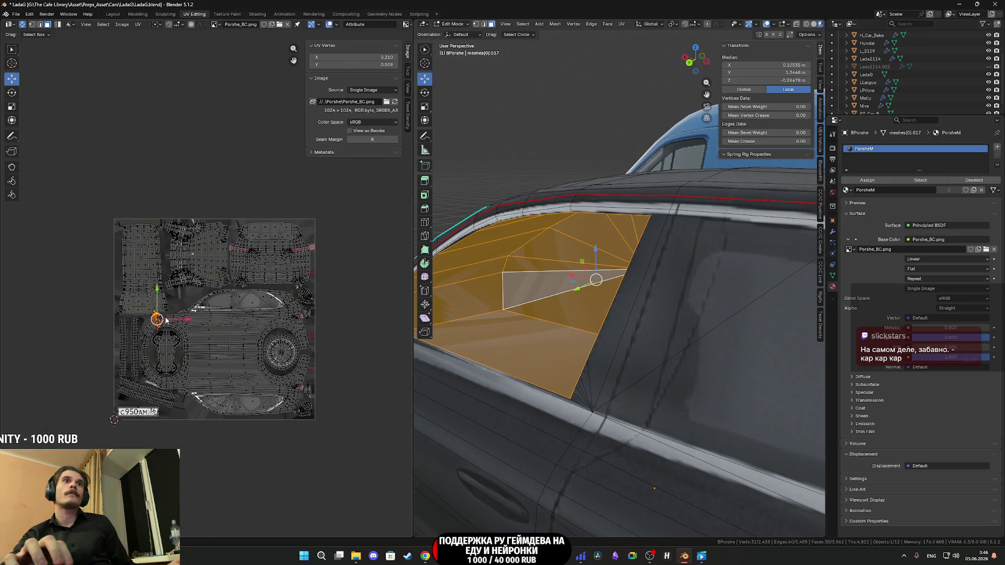
{"action": "scroll", "coordinate": [168, 291], "scroll_direction": "up", "scroll_amount": 3}
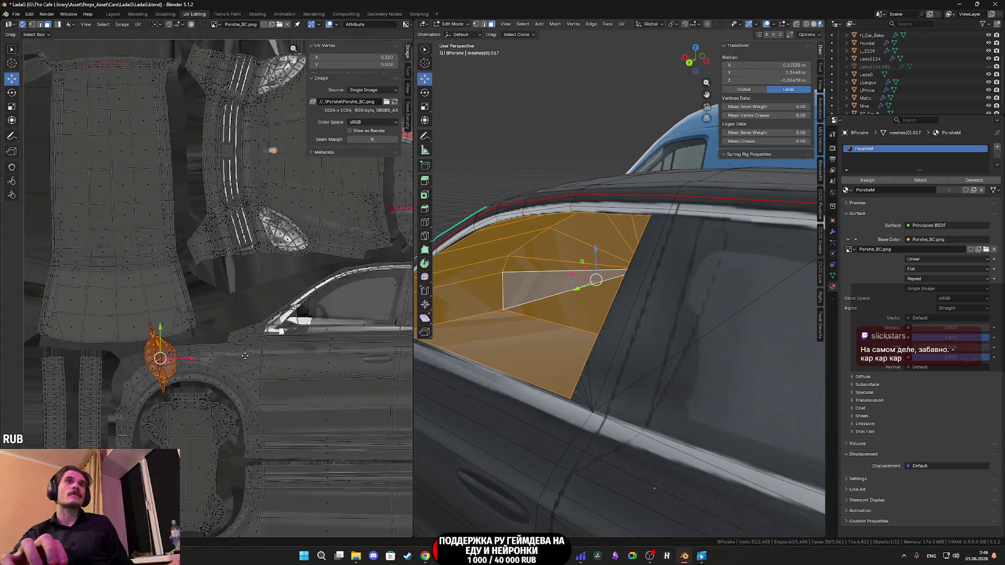
{"action": "scroll", "coordinate": [252, 342], "scroll_direction": "up", "scroll_amount": 1}
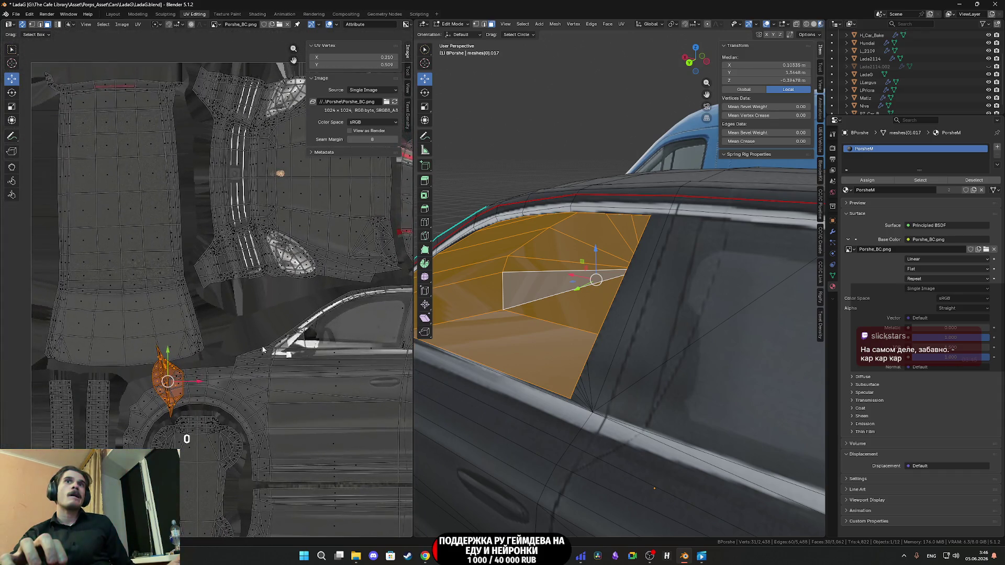
{"action": "scroll", "coordinate": [253, 341], "scroll_direction": "down", "scroll_amount": 3}
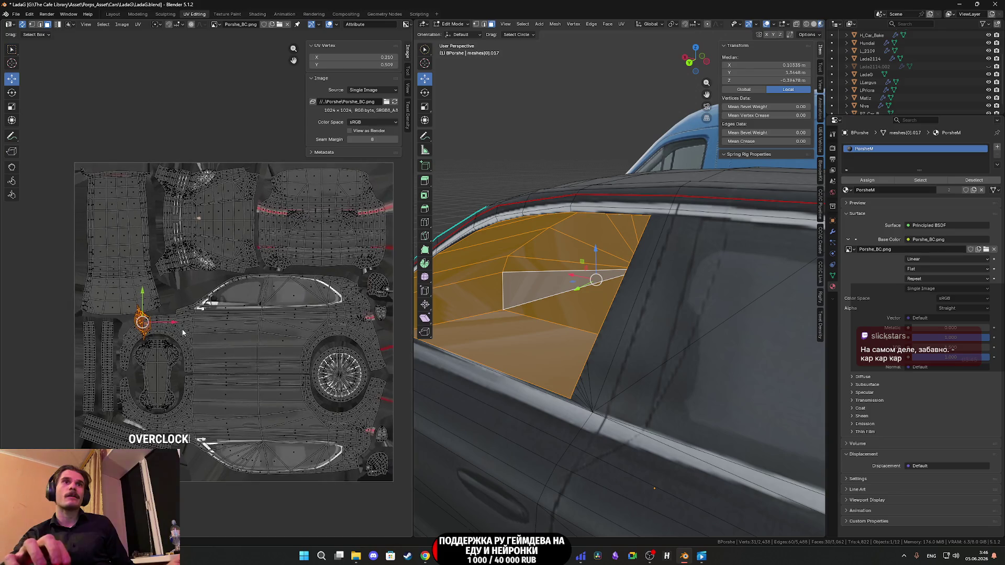
Step: Scale the window island down further and move it onto the texture's window corner
{"action": "left_click_drag", "start_coordinate": [195, 327], "coordinate": [293, 298]}
{"action": "scroll", "coordinate": [293, 298], "scroll_direction": "up", "scroll_amount": 5}
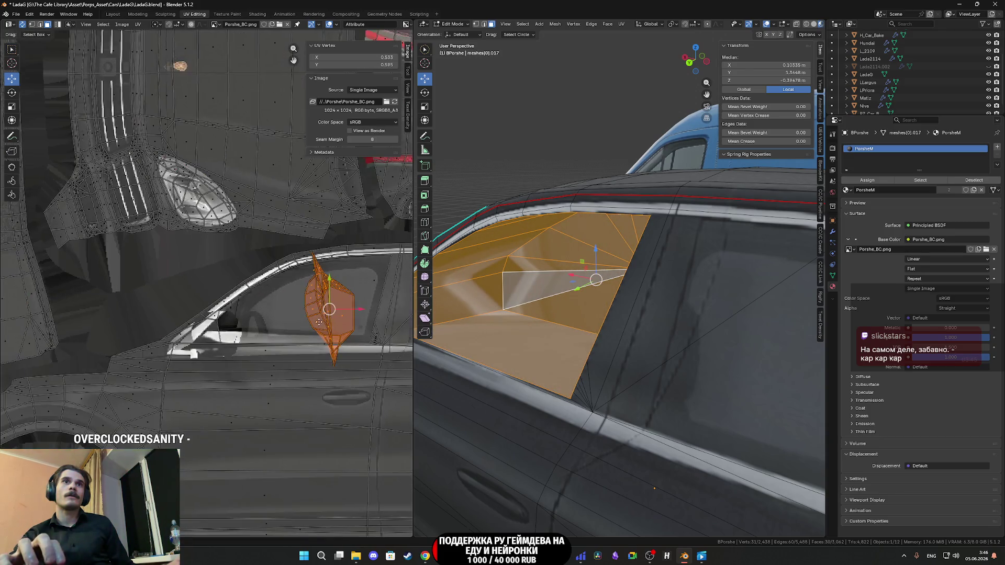
{"action": "scroll", "coordinate": [285, 347], "scroll_direction": "up", "scroll_amount": 2}
{"action": "key", "text": "s"}
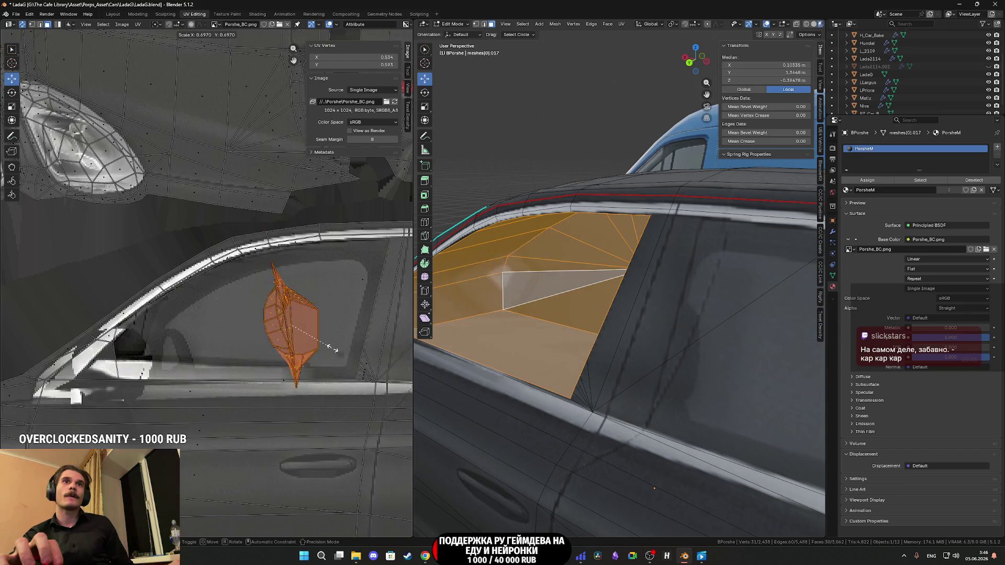
{"action": "mouse_move", "coordinate": [349, 299]}
{"action": "left_mouse_down"}
{"action": "mouse_move", "coordinate": [386, 264]}
{"action": "mouse_move", "coordinate": [212, 303]}
{"action": "mouse_move", "coordinate": [152, 344]}
{"action": "left_mouse_up"}
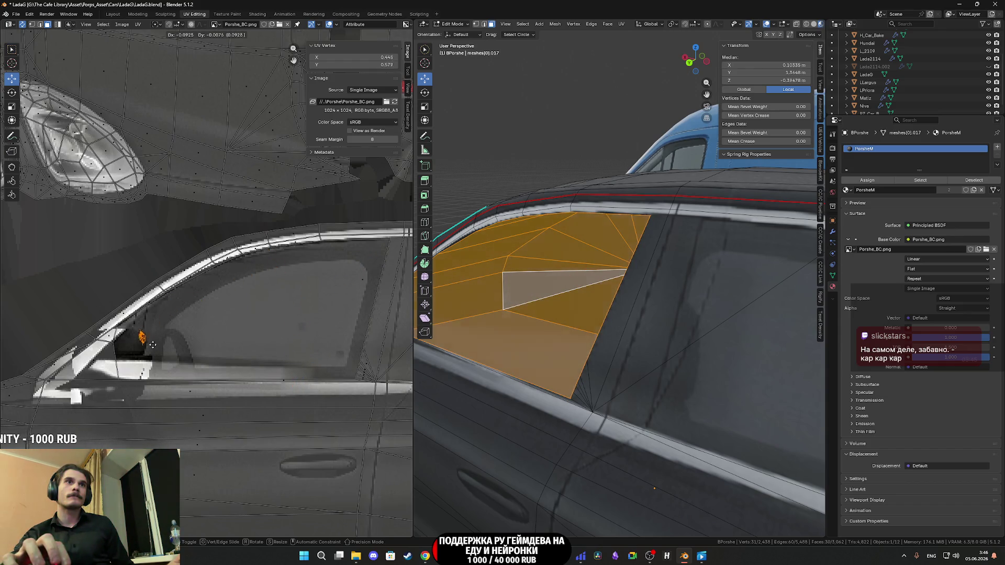
{"action": "left_click", "coordinate": [146, 347]}
{"action": "scroll", "coordinate": [184, 346], "scroll_direction": "down", "scroll_amount": 3}
Step: Leave edit mode and zoom around to check the textured car window
{"action": "key", "text": "Tab"}
{"action": "scroll", "coordinate": [576, 307], "scroll_direction": "down", "scroll_amount": 3}
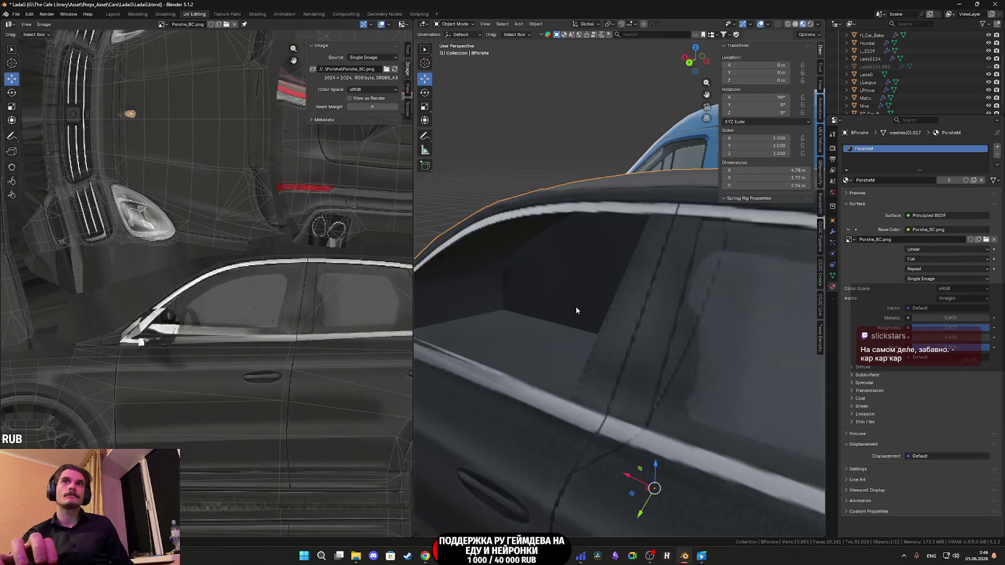
{"action": "scroll", "coordinate": [596, 301], "scroll_direction": "down", "scroll_amount": 4}
{"action": "scroll", "coordinate": [624, 316], "scroll_direction": "up", "scroll_amount": 2}
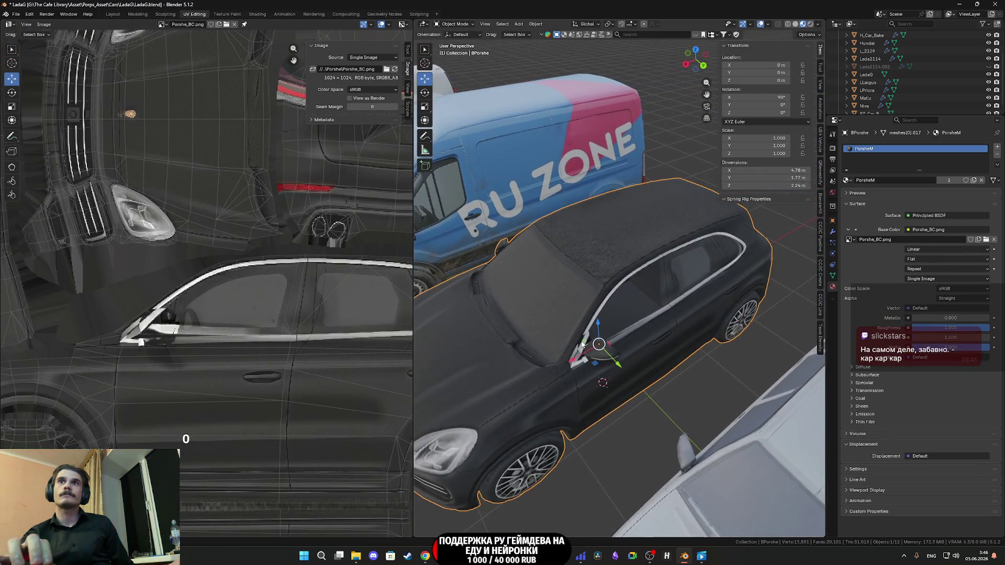
{"action": "scroll", "coordinate": [608, 320], "scroll_direction": "down", "scroll_amount": 3}
{"action": "scroll", "coordinate": [644, 325], "scroll_direction": "up", "scroll_amount": 3}
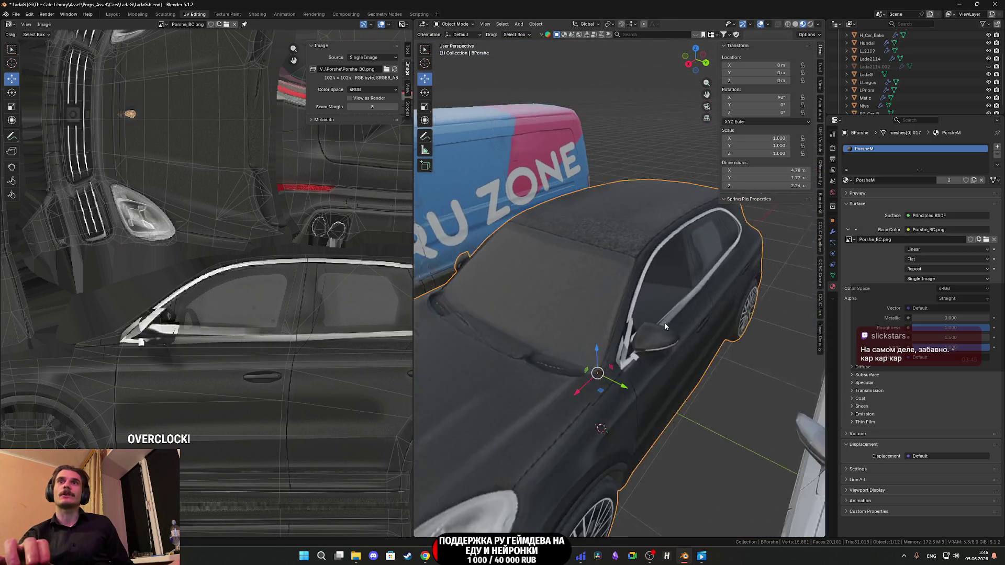
{"action": "scroll", "coordinate": [633, 316], "scroll_direction": "up", "scroll_amount": 5}
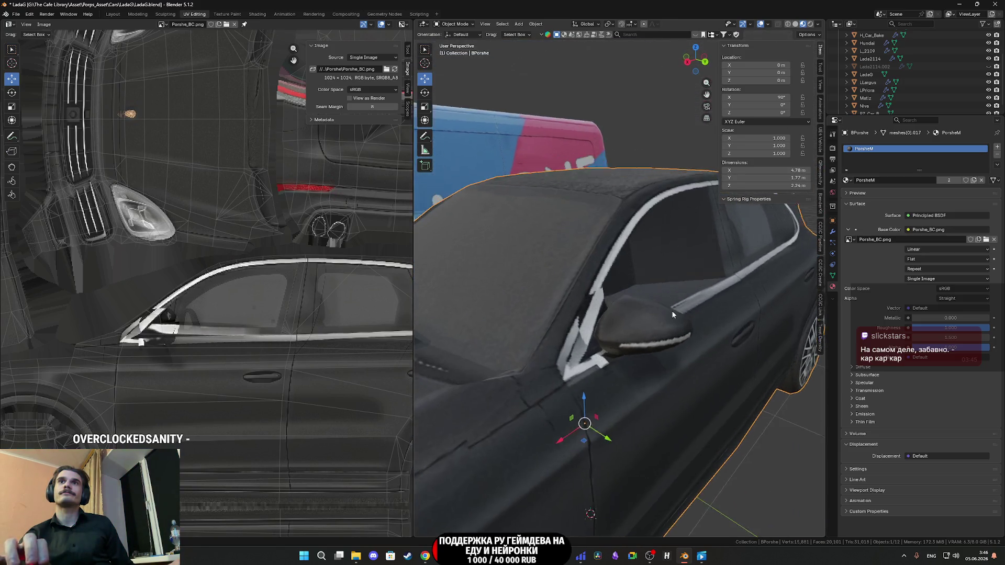
{"action": "scroll", "coordinate": [675, 316], "scroll_direction": "up", "scroll_amount": 5}
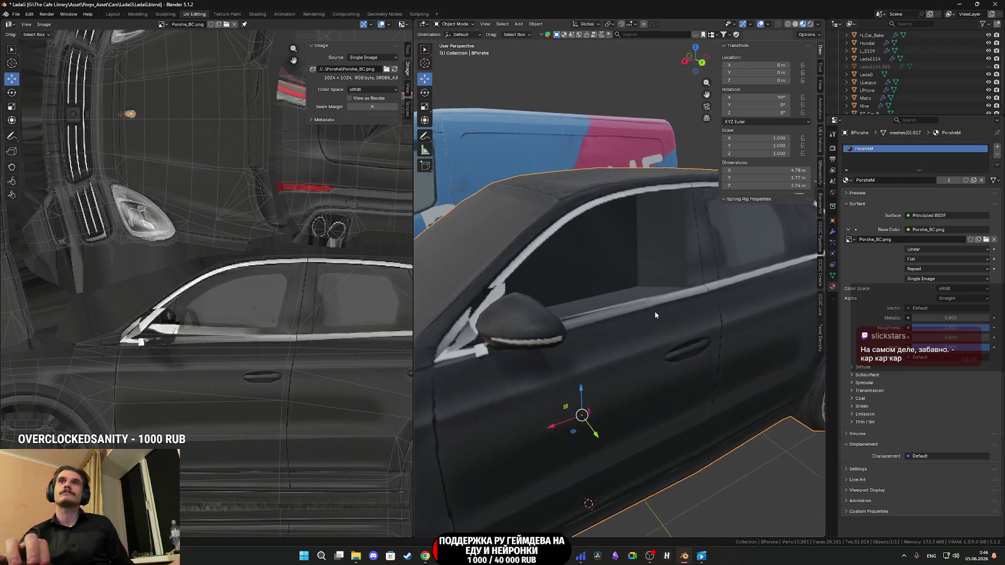
Step: Toggle BPorshe.001's visibility on and off to compare the window
{"action": "scroll", "coordinate": [660, 309], "scroll_direction": "up", "scroll_amount": 5}
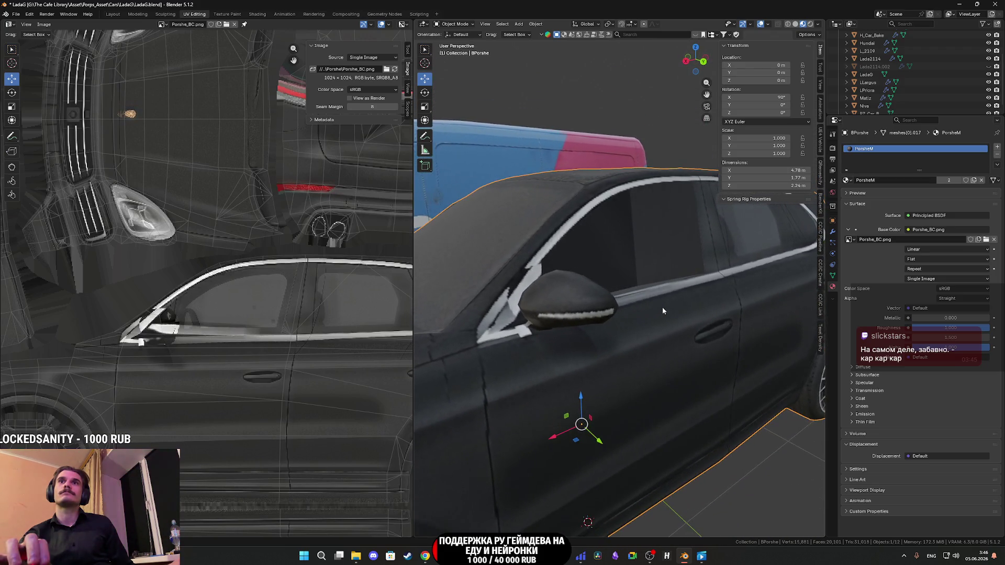
{"action": "scroll", "coordinate": [665, 306], "scroll_direction": "down", "scroll_amount": 2}
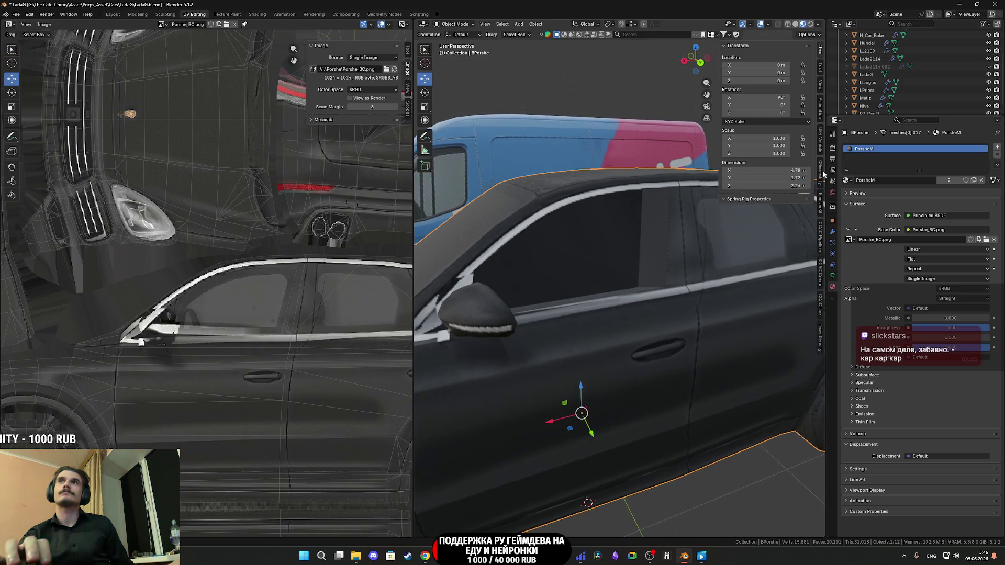
{"action": "scroll", "coordinate": [918, 101], "scroll_direction": "up", "scroll_amount": 3}
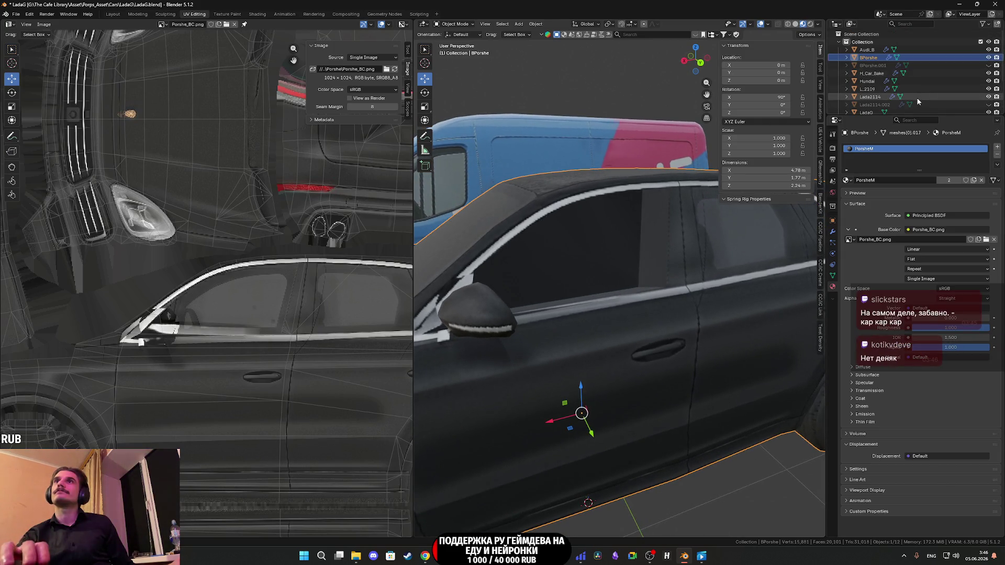
{"action": "left_click", "coordinate": [922, 65]}
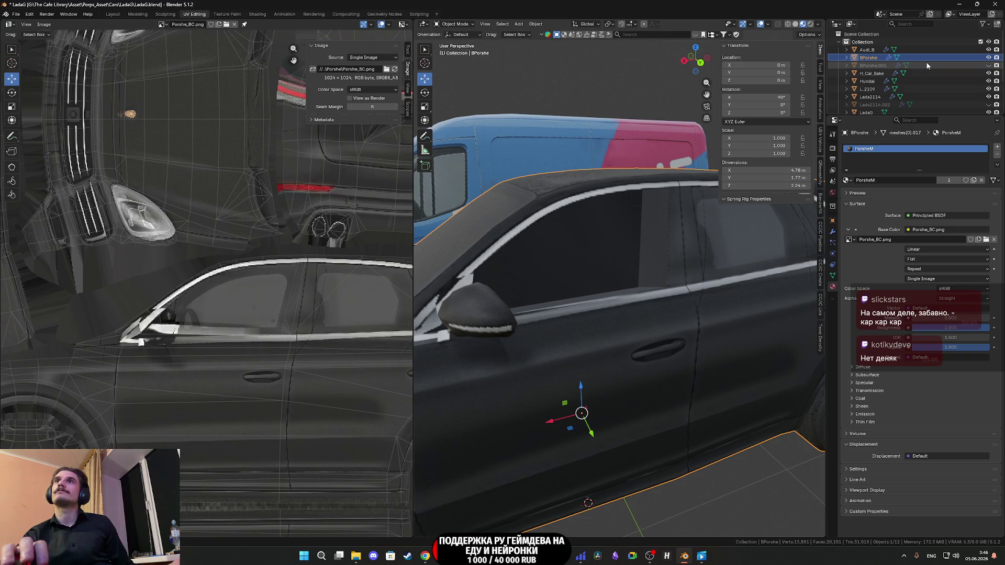
{"action": "left_click", "coordinate": [989, 65]}
{"action": "left_click", "coordinate": [989, 65]}
{"action": "left_click", "coordinate": [989, 66]}
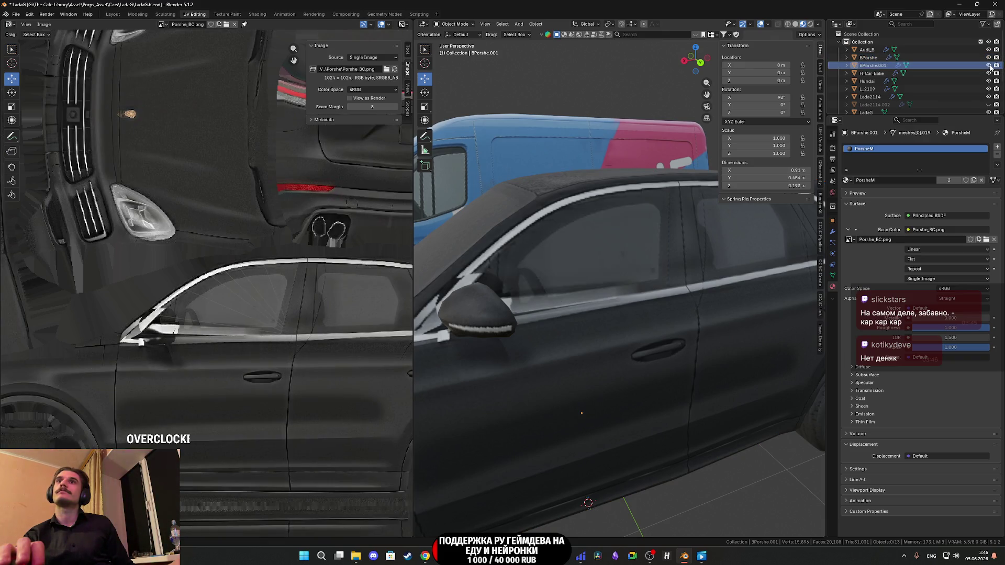
{"action": "left_click", "coordinate": [989, 65]}
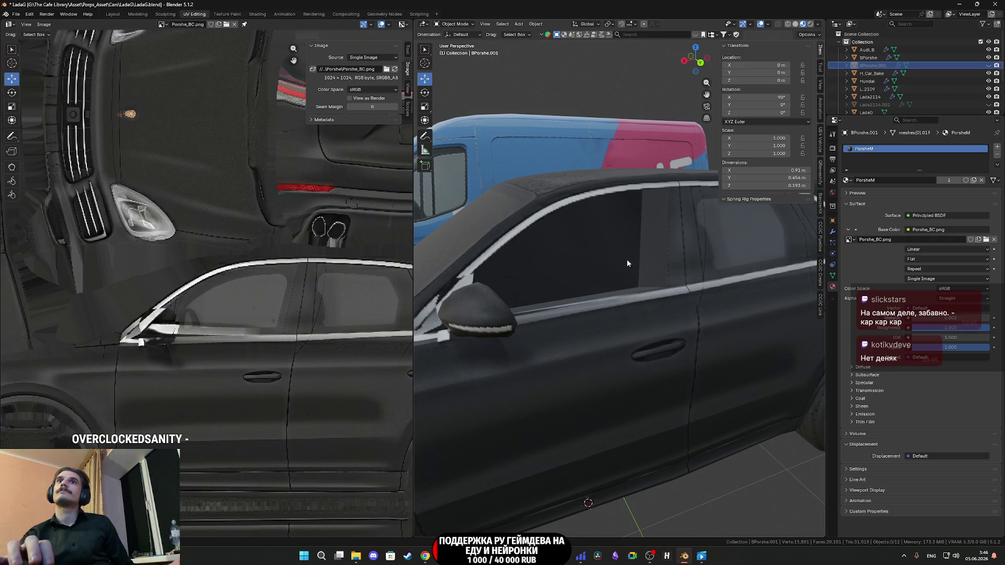
Step: Select the BPorshe car body and export it as FBX, overwriting Porshe.fbx
{"action": "left_click", "coordinate": [627, 263]}
{"action": "scroll", "coordinate": [627, 264], "scroll_direction": "down", "scroll_amount": 4}
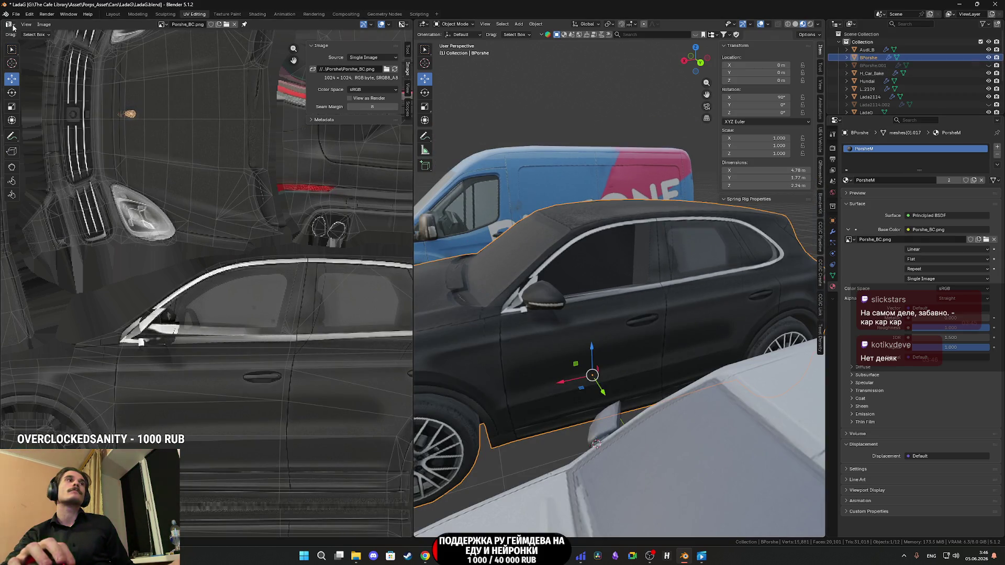
{"action": "left_click", "coordinate": [15, 13]}
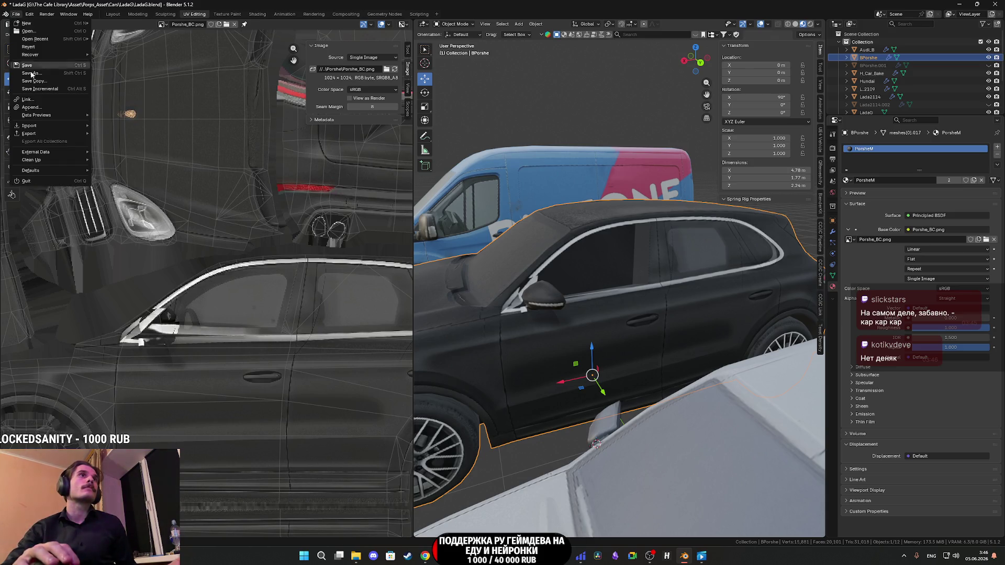
{"action": "mouse_move", "coordinate": [48, 135]}
{"action": "left_click", "coordinate": [116, 196]}
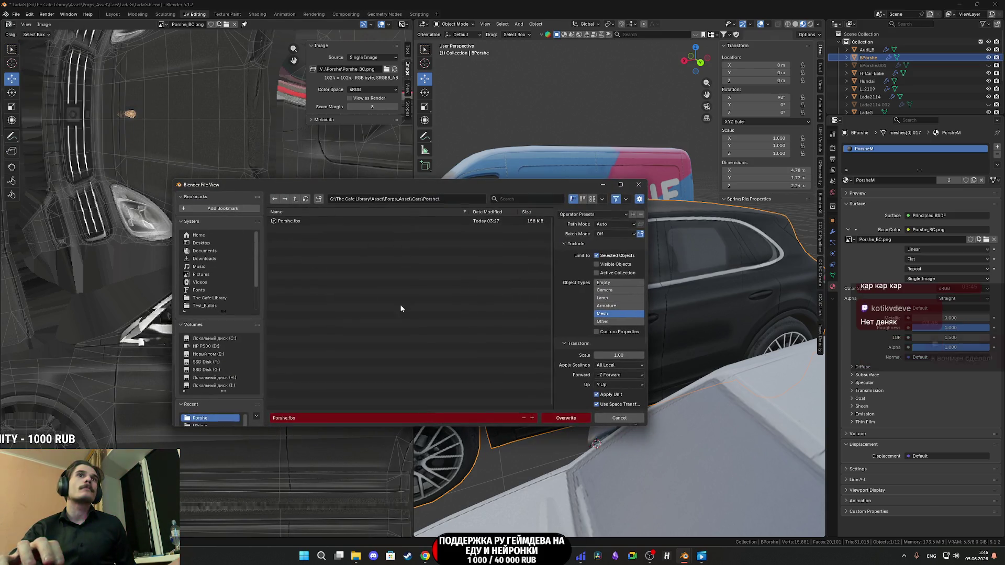
{"action": "left_click", "coordinate": [566, 417]}
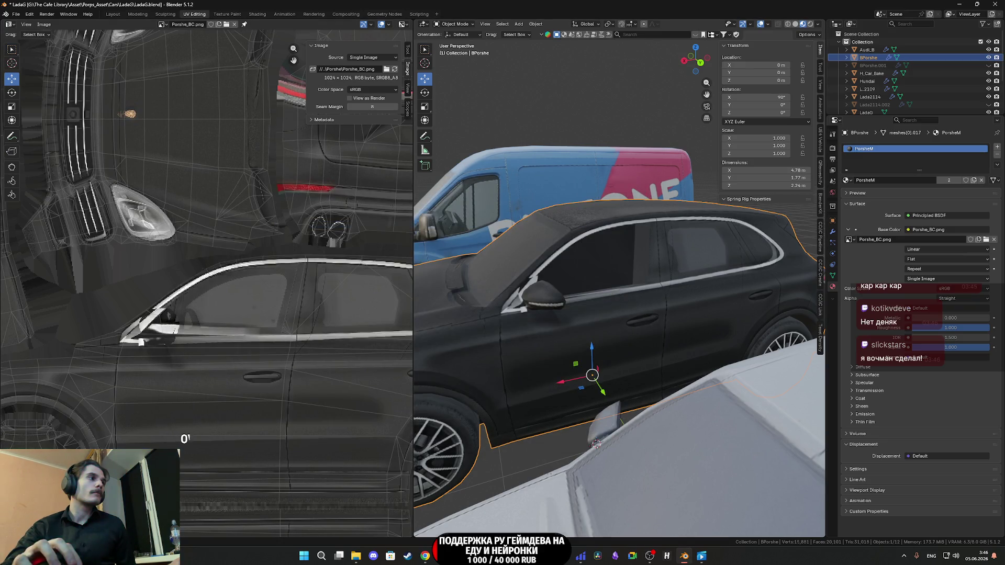
Step: Switch to Unreal Engine and frame the level view on Car22
{"action": "key", "text": "alt+Tab"}
{"action": "left_click_drag", "start_coordinate": [436, 295], "coordinate": [403, 293]}
{"action": "key", "text": "f"}
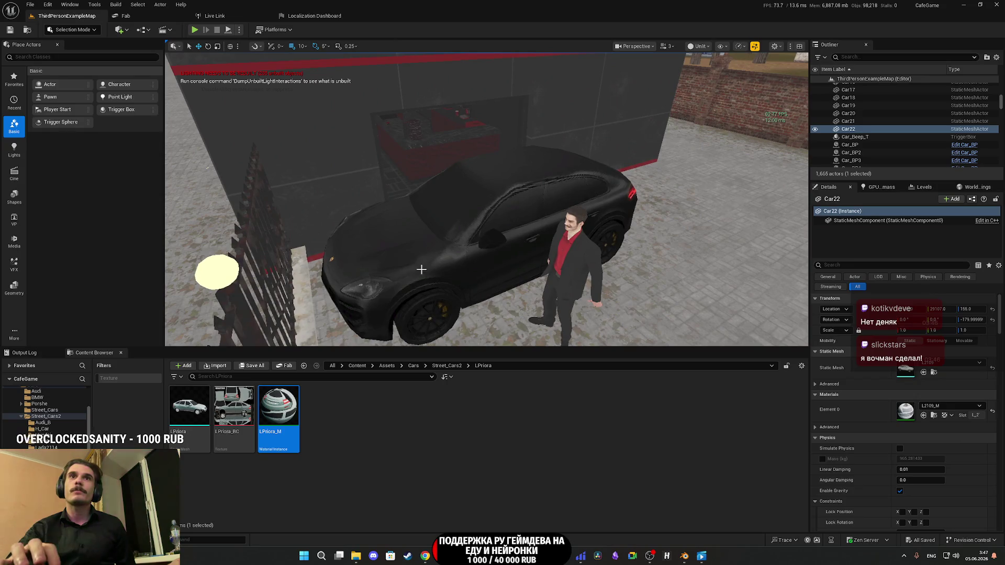
Step: Select the black Porsche in the level and browse to its PorsheLP mesh, then switch to Substance Painter
{"action": "left_click", "coordinate": [350, 281]}
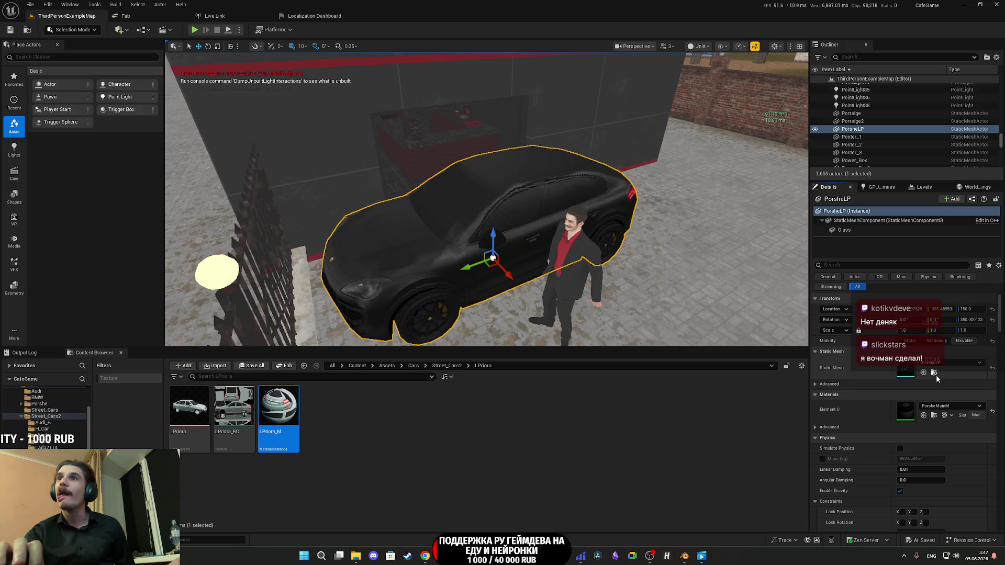
{"action": "left_click", "coordinate": [934, 372]}
{"action": "left_click_drag", "start_coordinate": [456, 204], "coordinate": [456, 204]}
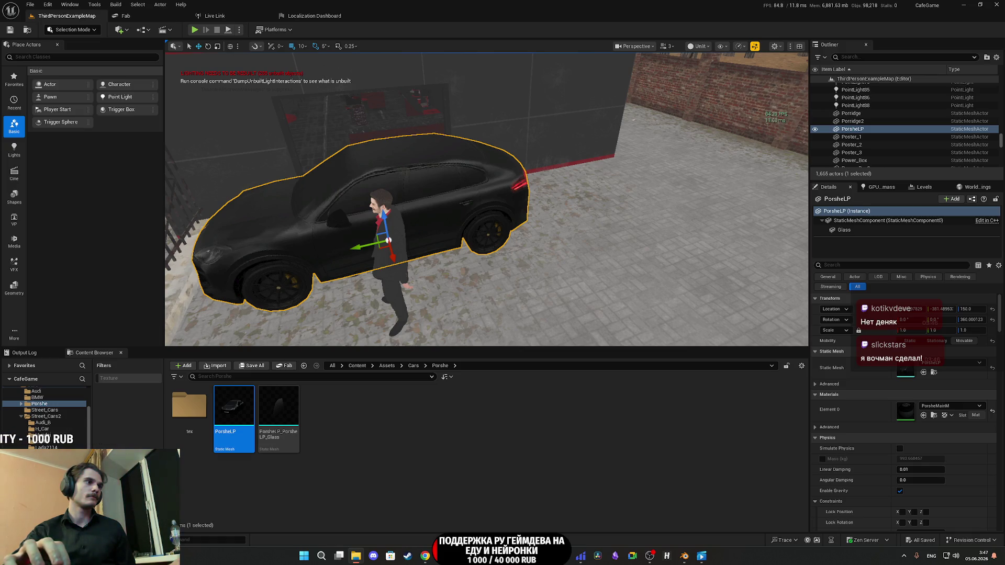
{"action": "key", "text": "alt+Tab"}
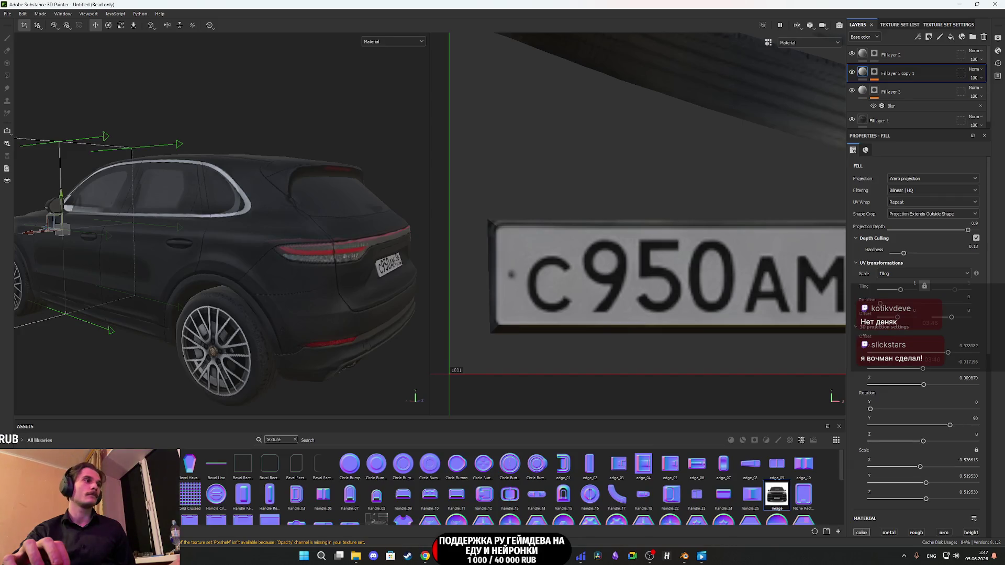
Step: Back in Blender, rename the window glass object BPorshe.001 to BPorshe_Glass
{"action": "key", "text": "alt+Tab"}
{"action": "key", "text": "alt+Tab"}
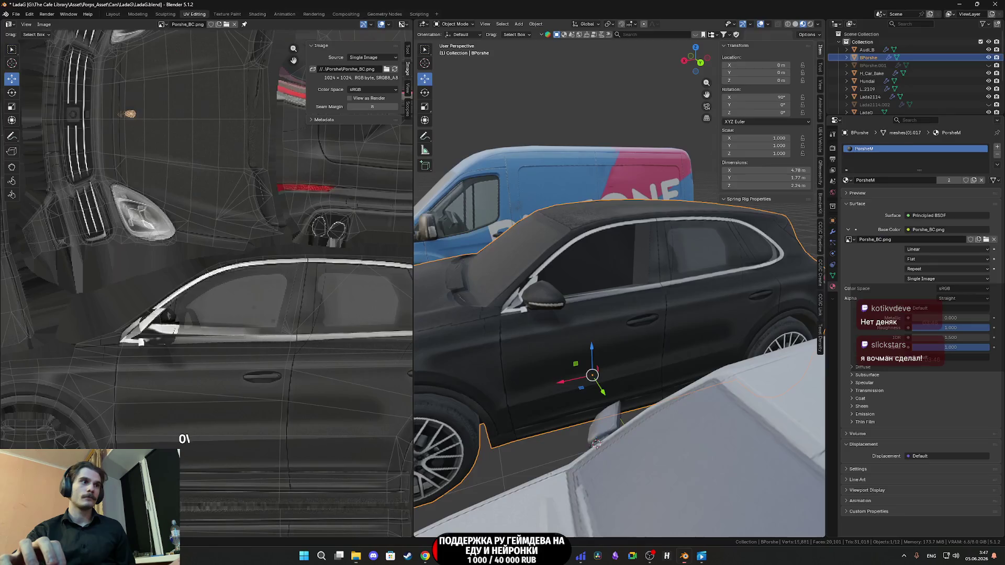
{"action": "left_click", "coordinate": [966, 64]}
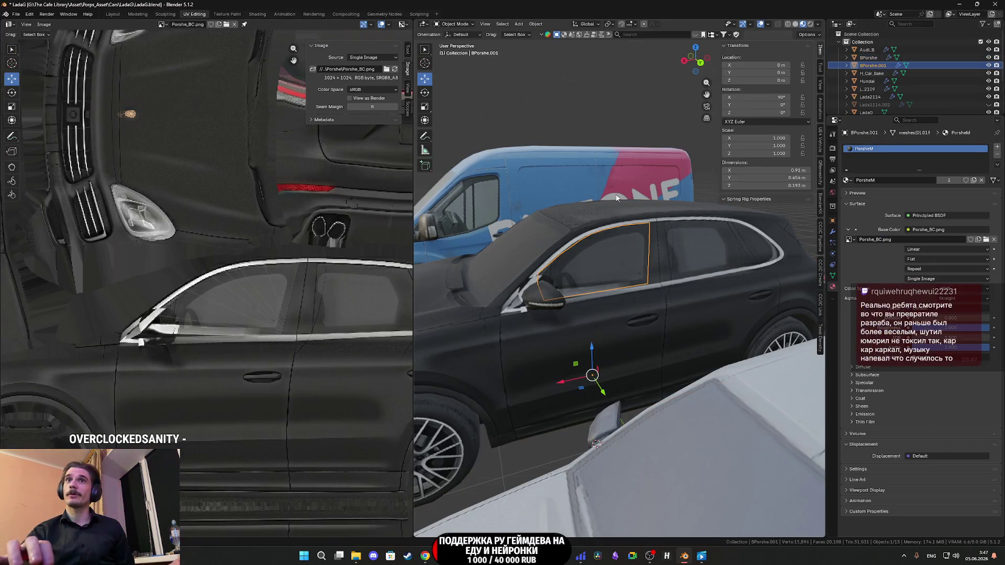
{"action": "double_click", "coordinate": [872, 65]}
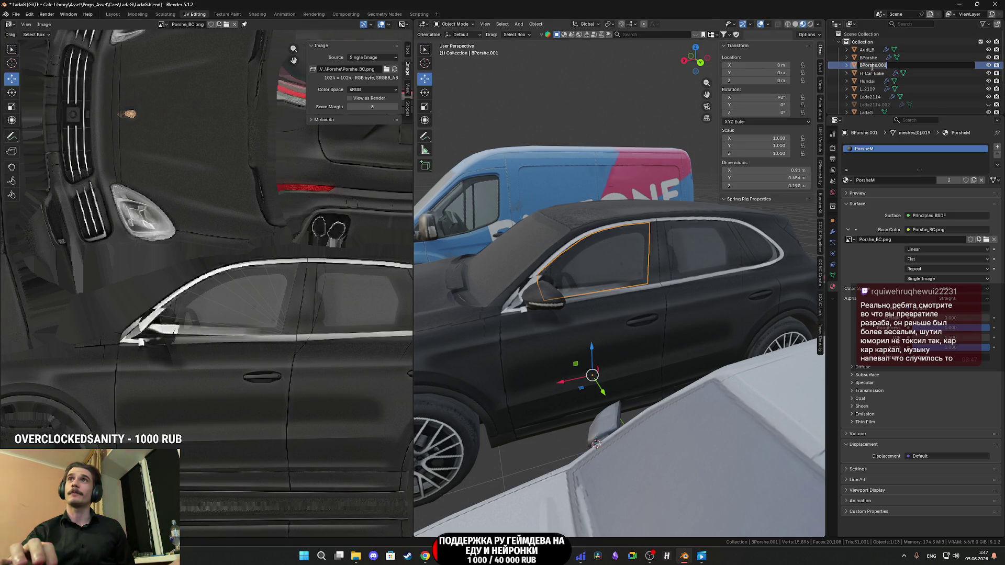
{"action": "key", "text": "End"}
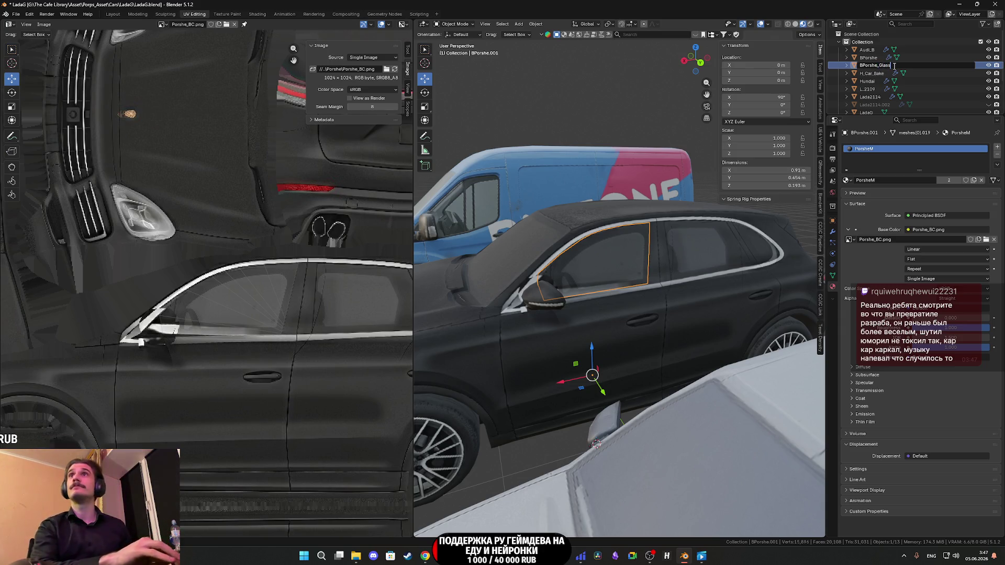
{"action": "key", "text": "Return"}
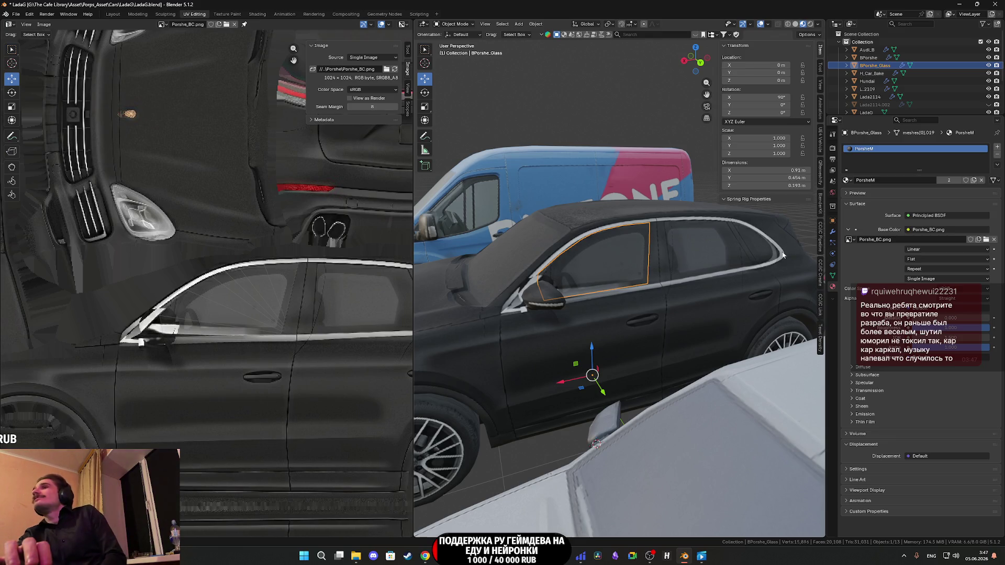
{"action": "left_click", "coordinate": [11, 14]}
Step: Export the glass object as Porshe_Glass.fbx and save the .blend file
{"action": "mouse_move", "coordinate": [33, 136]}
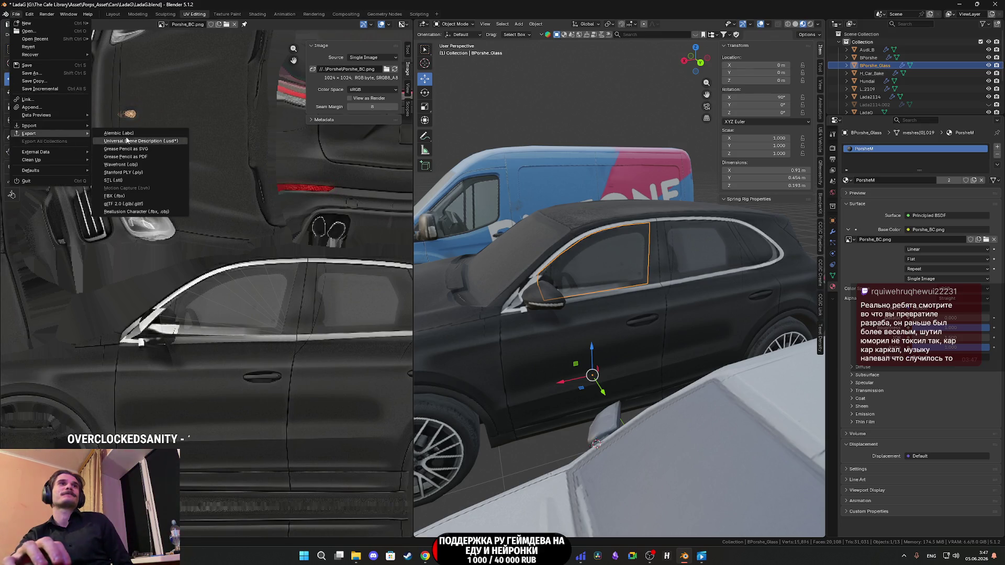
{"action": "left_click", "coordinate": [121, 196]}
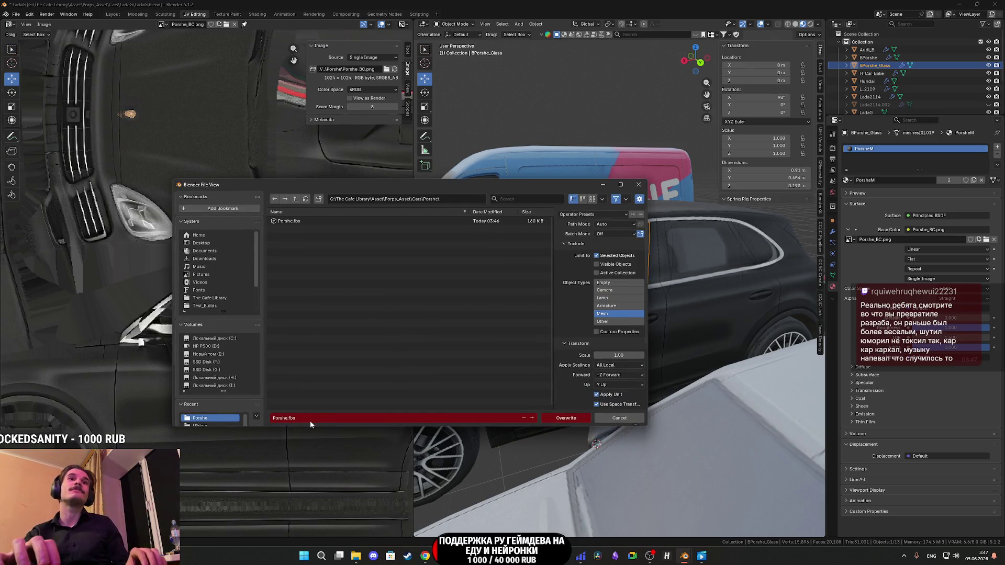
{"action": "left_click", "coordinate": [292, 418]}
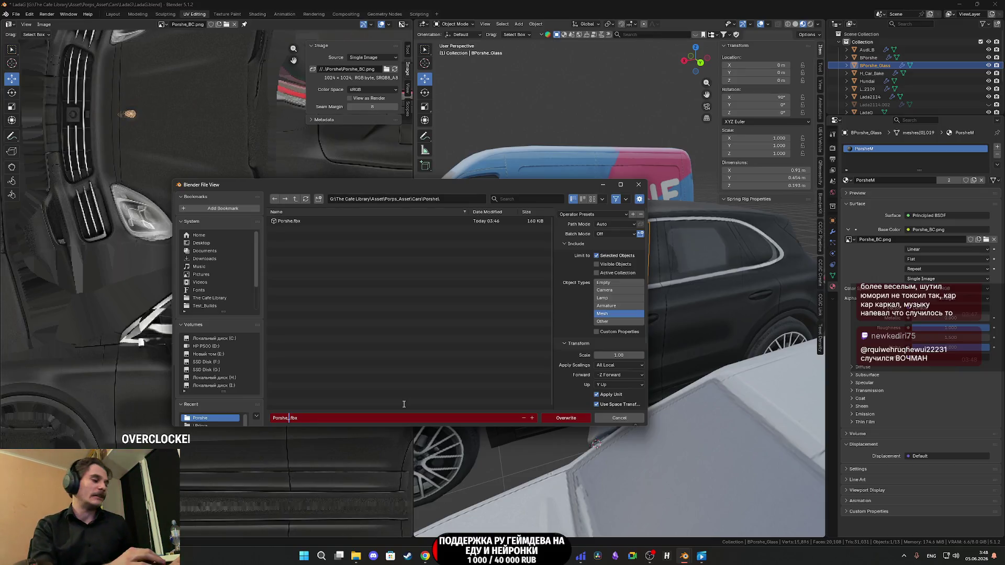
{"action": "type", "text": "_Glss"}
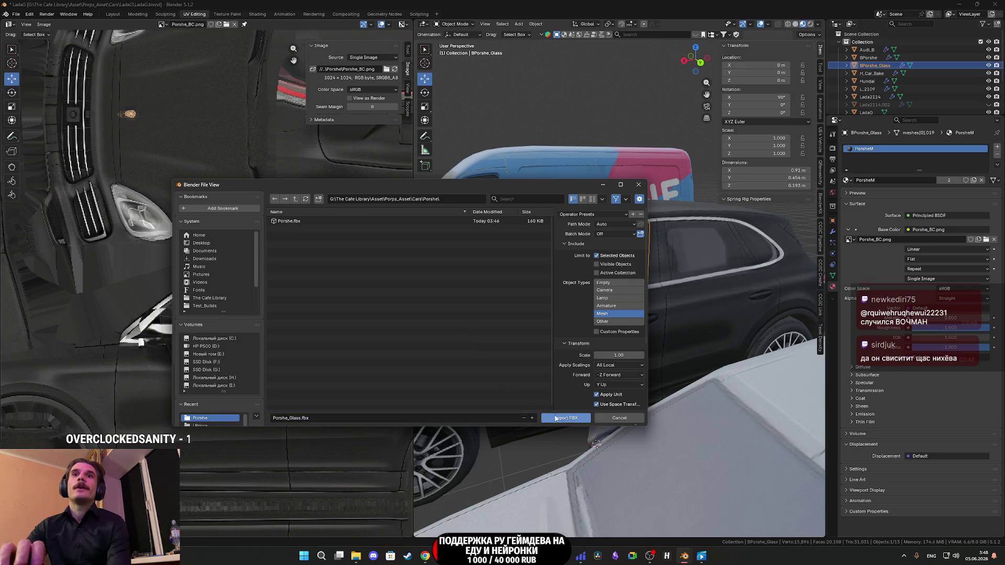
{"action": "left_click", "coordinate": [559, 418]}
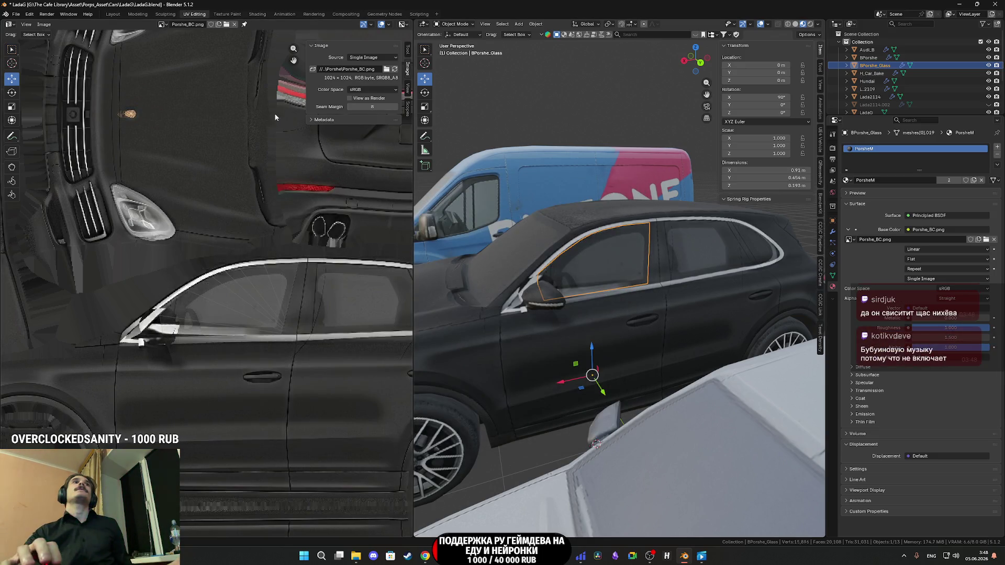
{"action": "key", "text": "ctrl+s"}
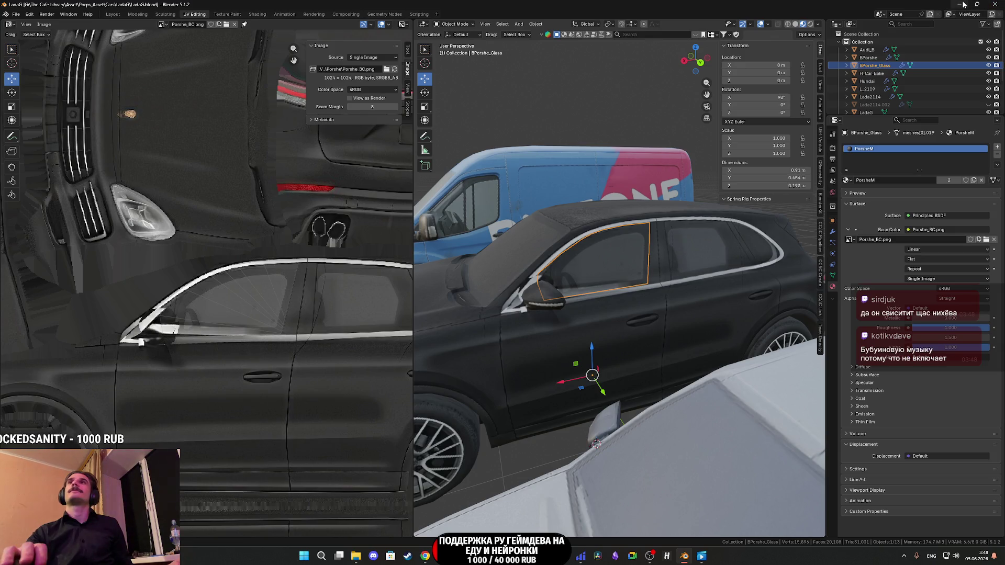
{"action": "left_click", "coordinate": [963, 4]}
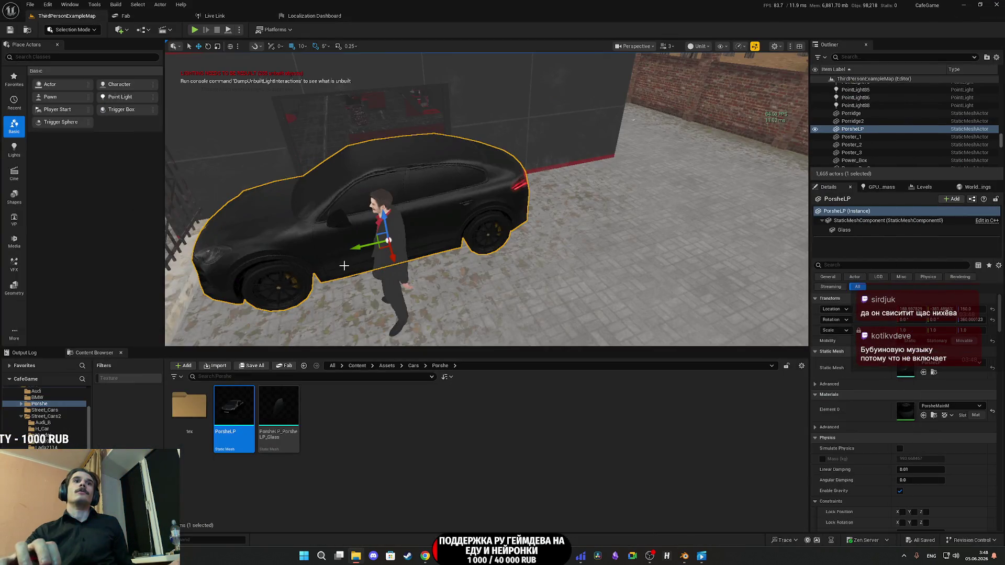
Step: Create a folder named New inside Porshe and import the Porshe and Porshe_Glass FBX meshes into it
{"action": "right_click", "coordinate": [356, 417]}
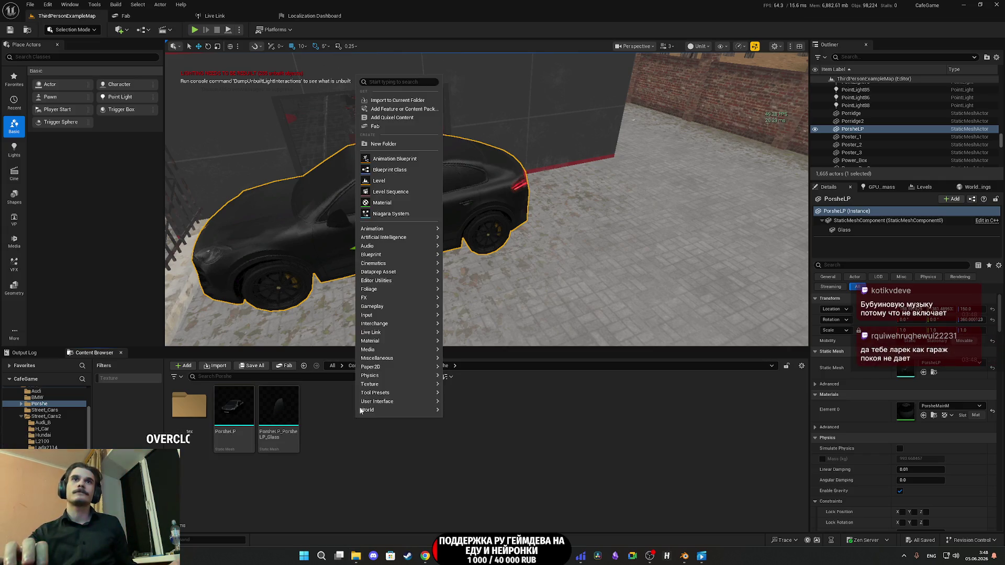
{"action": "left_click", "coordinate": [381, 145]}
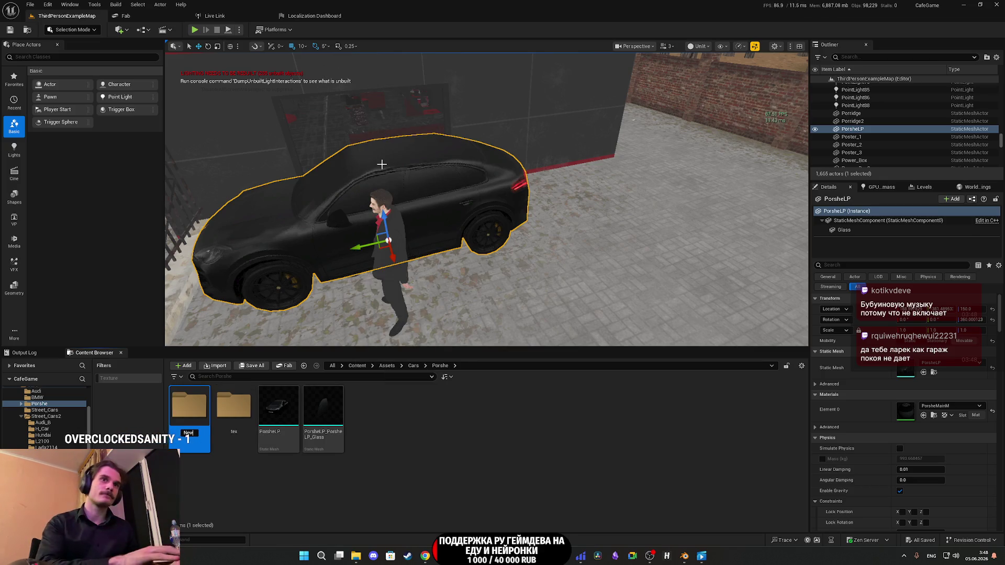
{"action": "key", "text": "Return"}
{"action": "key", "text": "Return"}
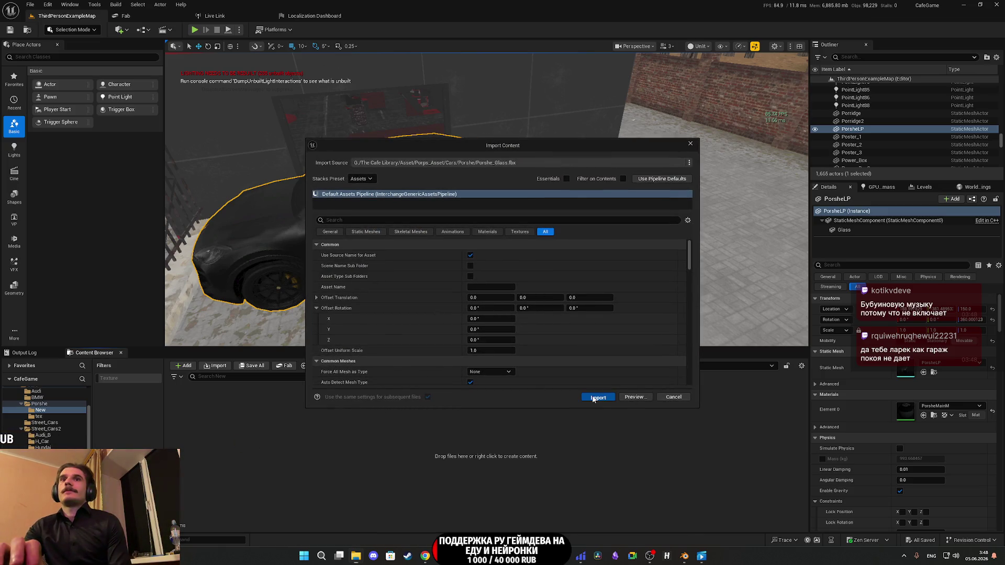
{"action": "left_click", "coordinate": [594, 398]}
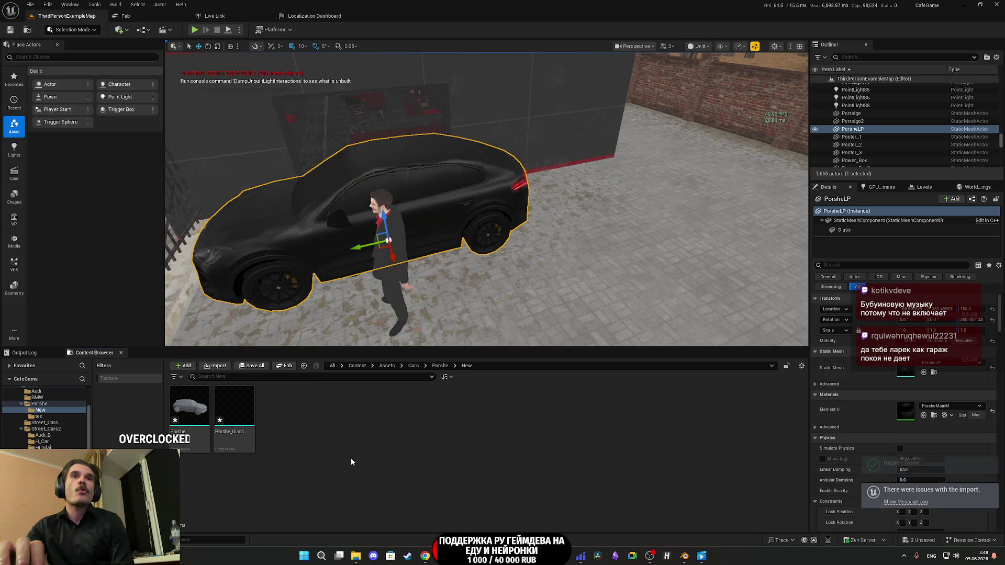
{"action": "double_click", "coordinate": [243, 410]}
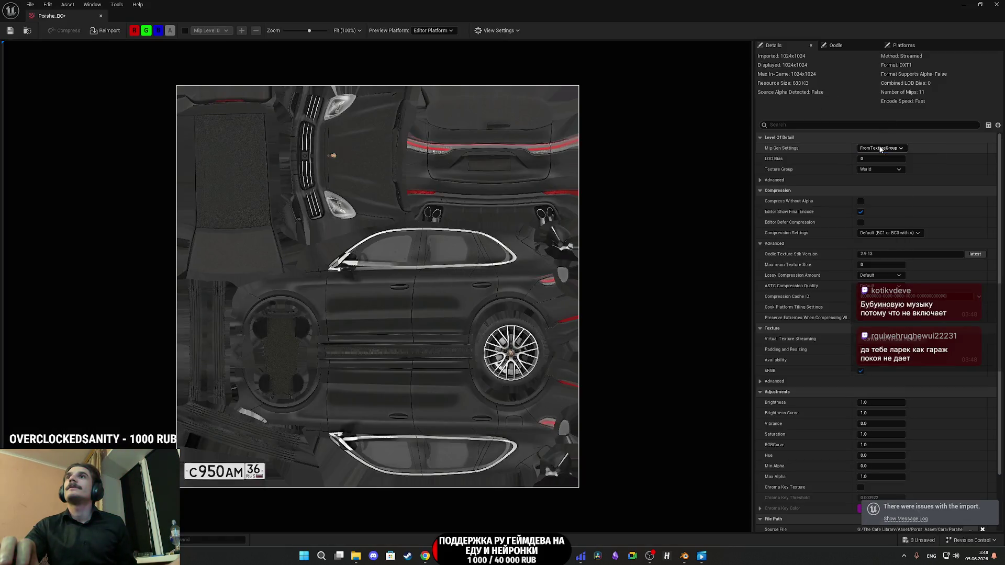
Step: Give Porshe_BC the 8 Bit Data texture group, sRGB on and SimpleAverage mips, then close it
{"action": "left_click", "coordinate": [880, 169]}
{"action": "scroll", "coordinate": [885, 236], "scroll_direction": "down", "scroll_amount": 4}
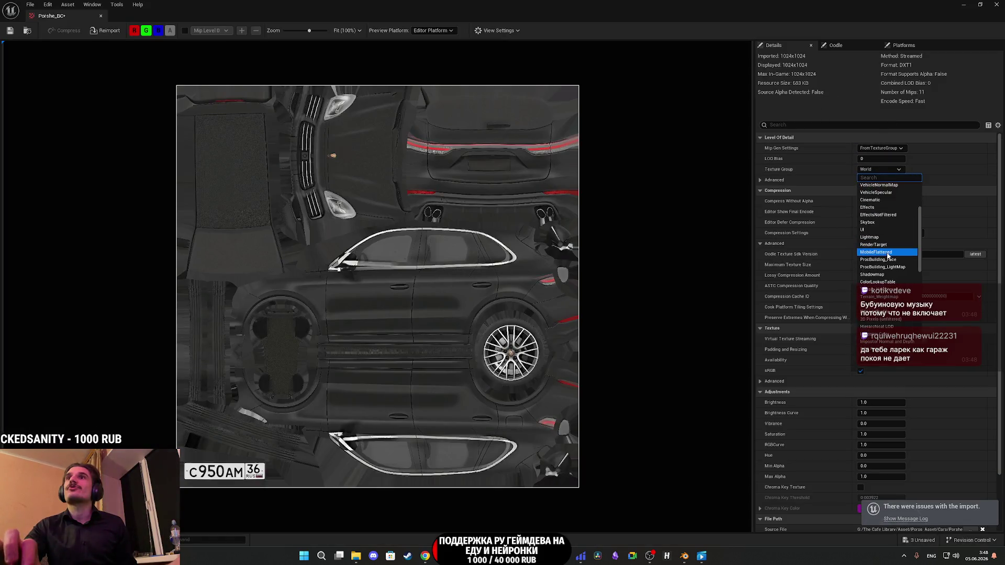
{"action": "scroll", "coordinate": [888, 262], "scroll_direction": "down", "scroll_amount": 4}
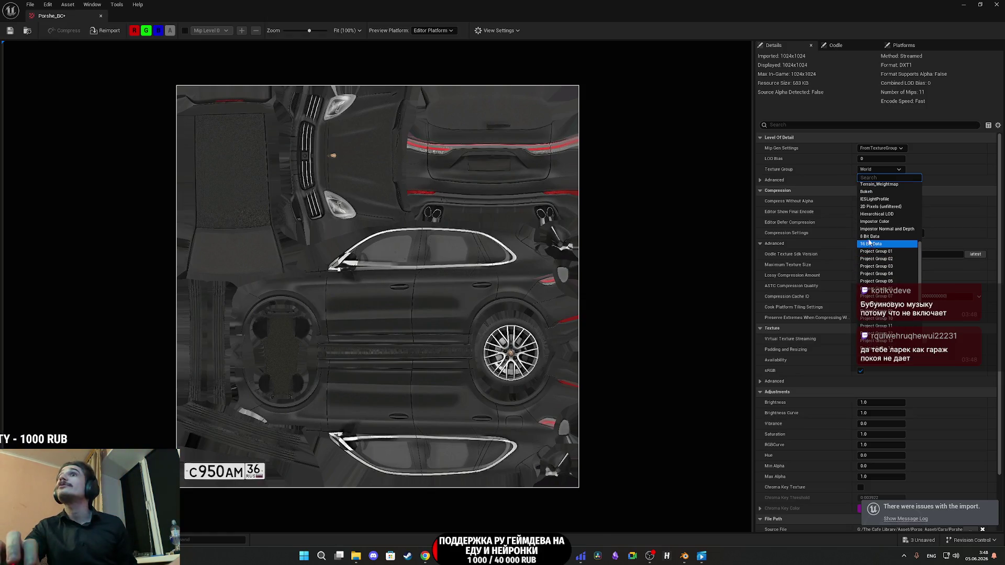
{"action": "left_click", "coordinate": [868, 233]}
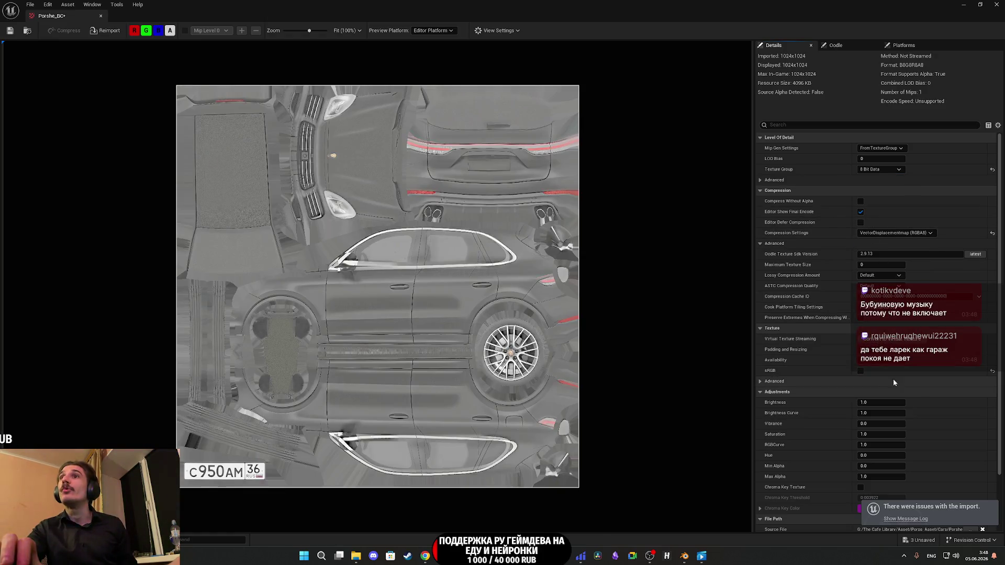
{"action": "left_click", "coordinate": [861, 371]}
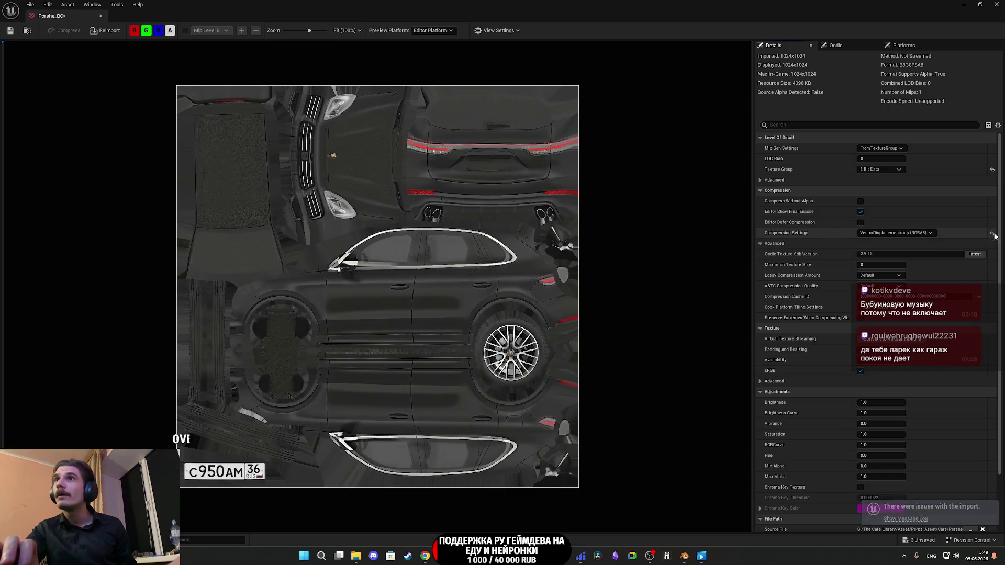
{"action": "left_click", "coordinate": [890, 149]}
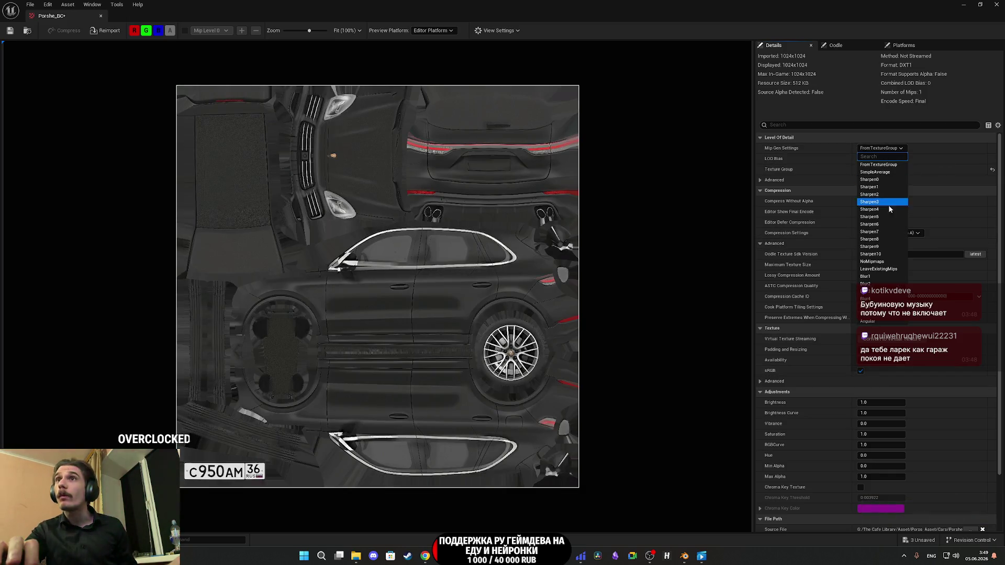
{"action": "left_click", "coordinate": [875, 173]}
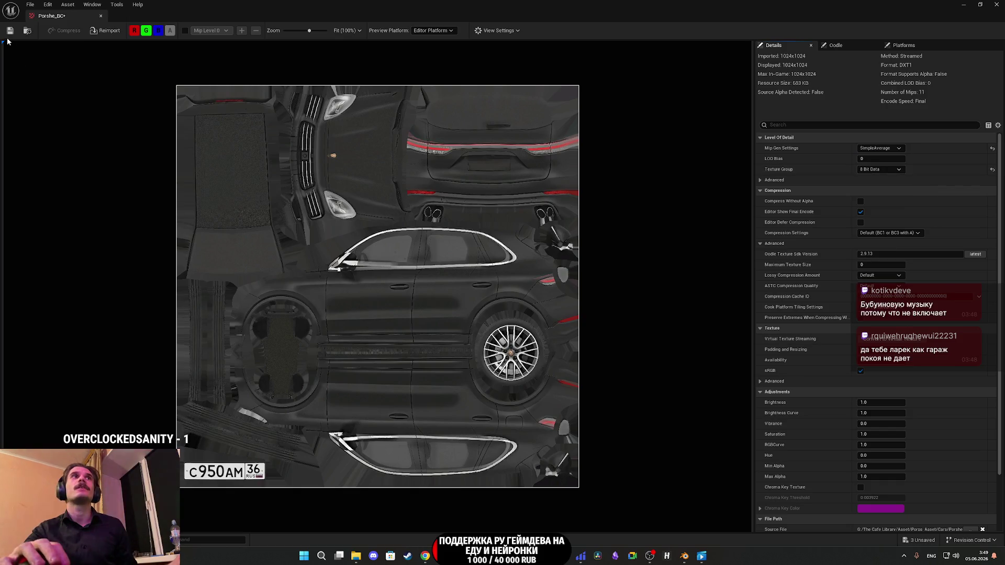
{"action": "left_click", "coordinate": [997, 4]}
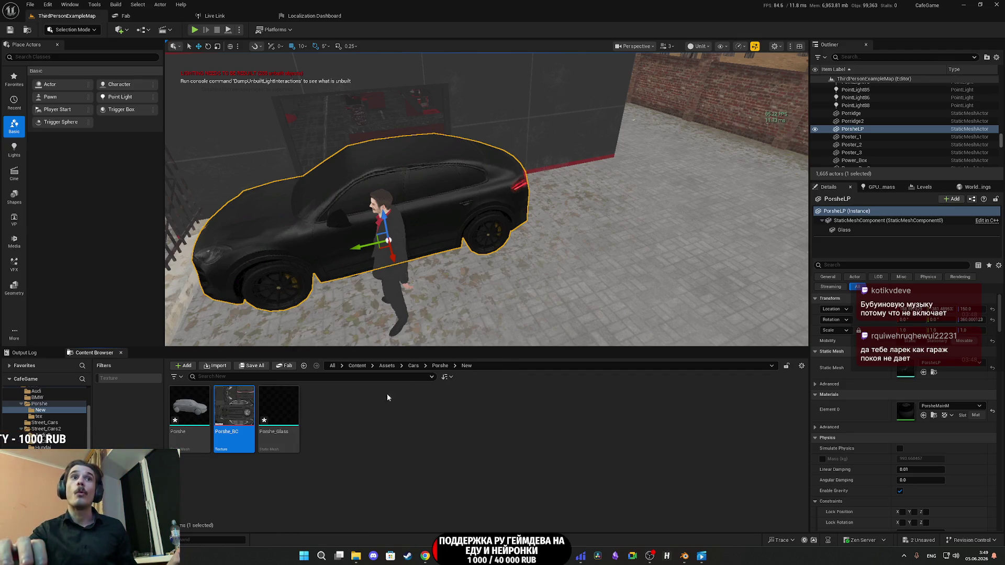
Step: Navigate from Porshe up to Cars, then into Street_Cars2/LPriora
{"action": "left_click", "coordinate": [440, 366]}
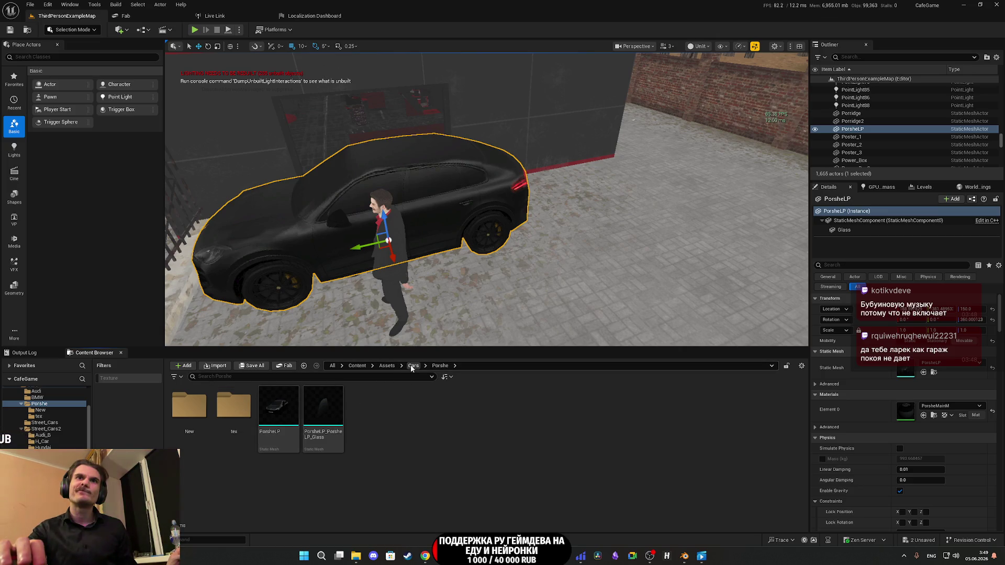
{"action": "left_click", "coordinate": [413, 365]}
{"action": "left_click", "coordinate": [368, 419]}
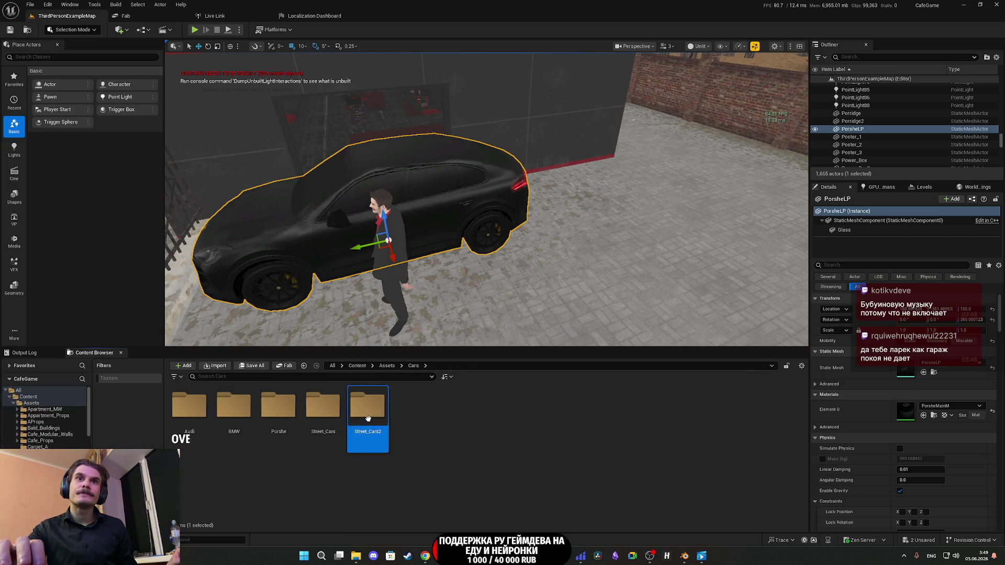
{"action": "double_click", "coordinate": [368, 419]}
{"action": "left_click", "coordinate": [506, 417]}
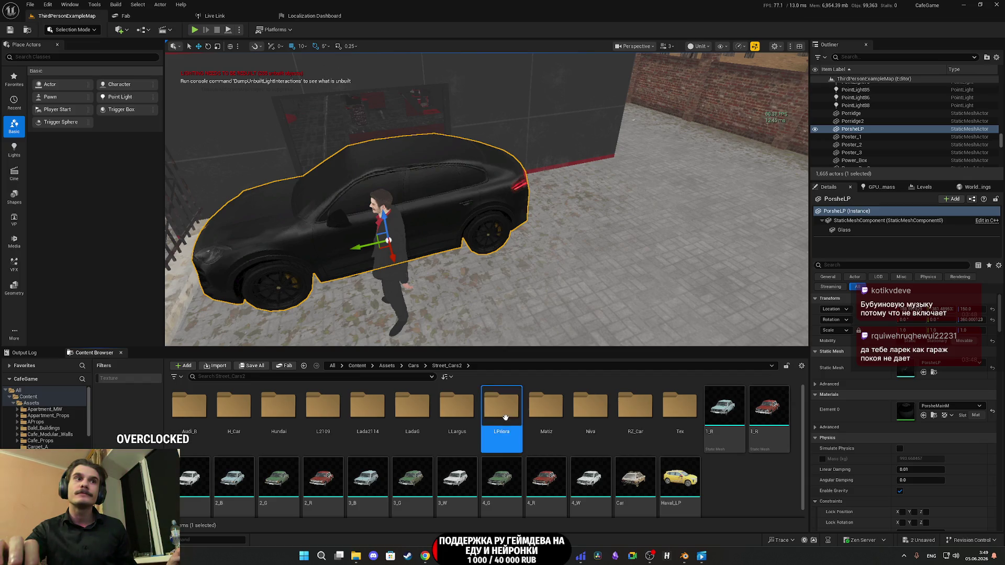
{"action": "double_click", "coordinate": [505, 417]}
{"action": "right_click", "coordinate": [280, 411]}
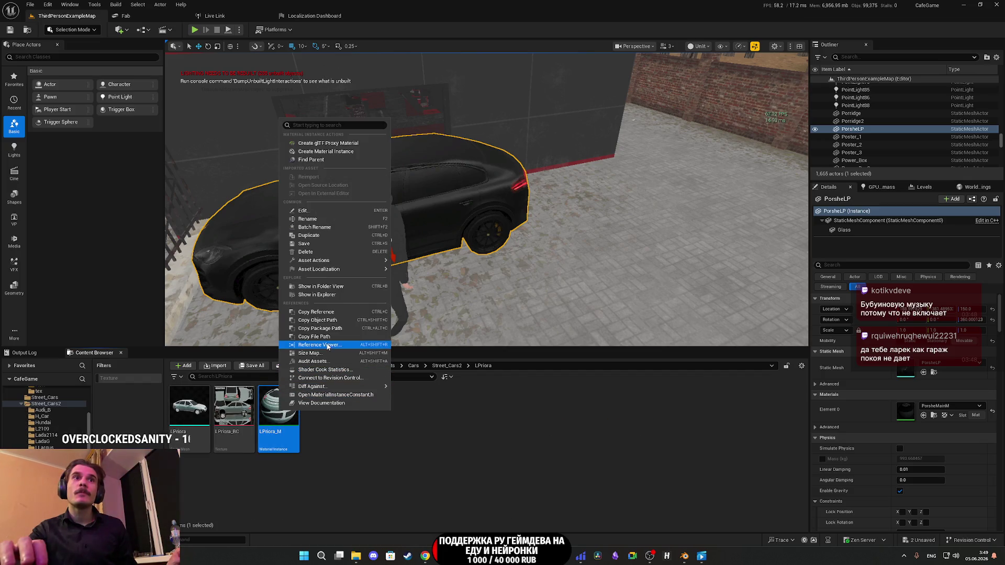
Step: Duplicate the LPriora_M material instance and rename the copy Porshe_M
{"action": "left_click", "coordinate": [313, 235]}
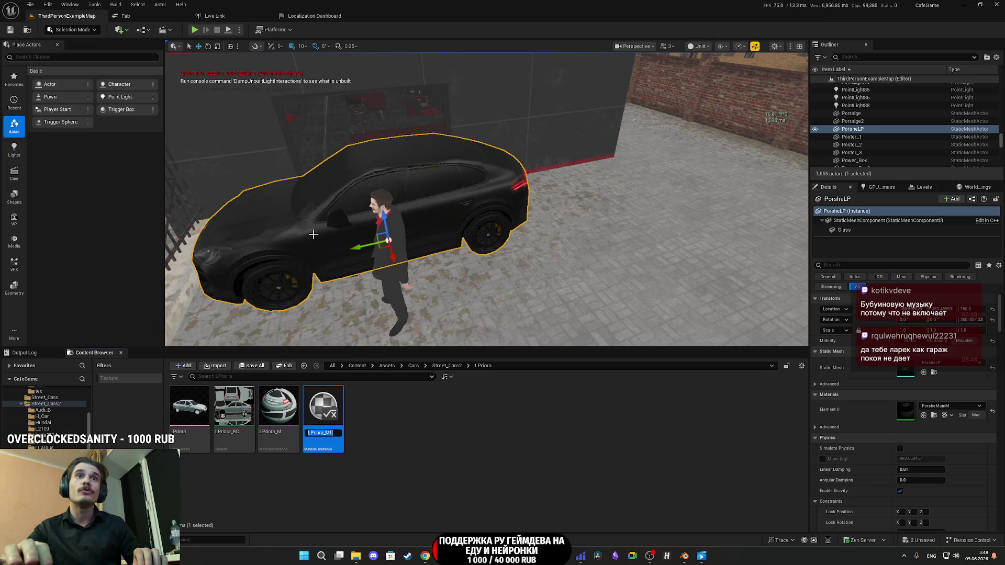
{"action": "key", "text": "End"}
{"action": "key", "text": "BackSpace"}
{"action": "key", "text": "BackSpace"}
{"action": "key", "text": "BackSpace"}
{"action": "key", "text": "BackSpace"}
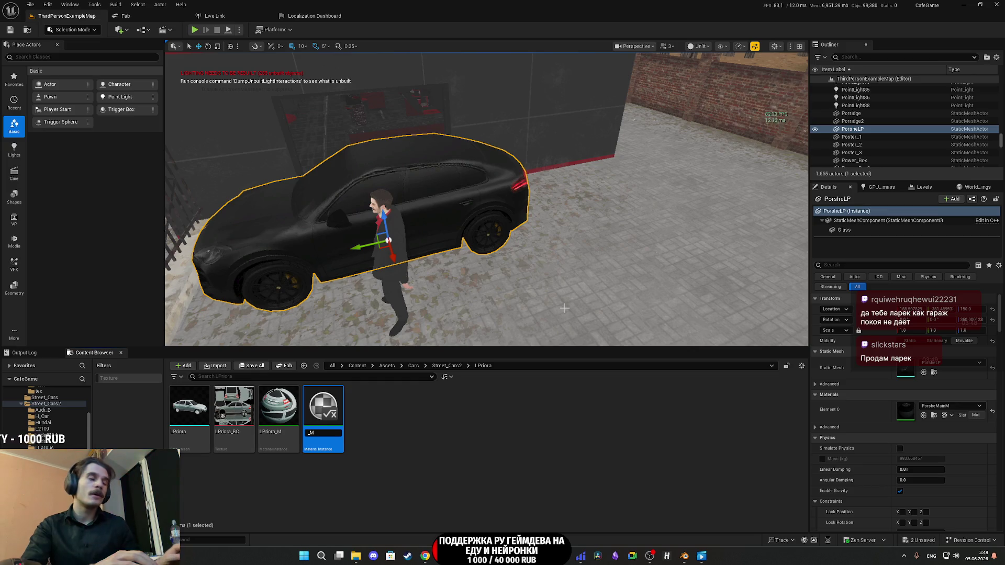
{"action": "type", "text": "Porshe"}
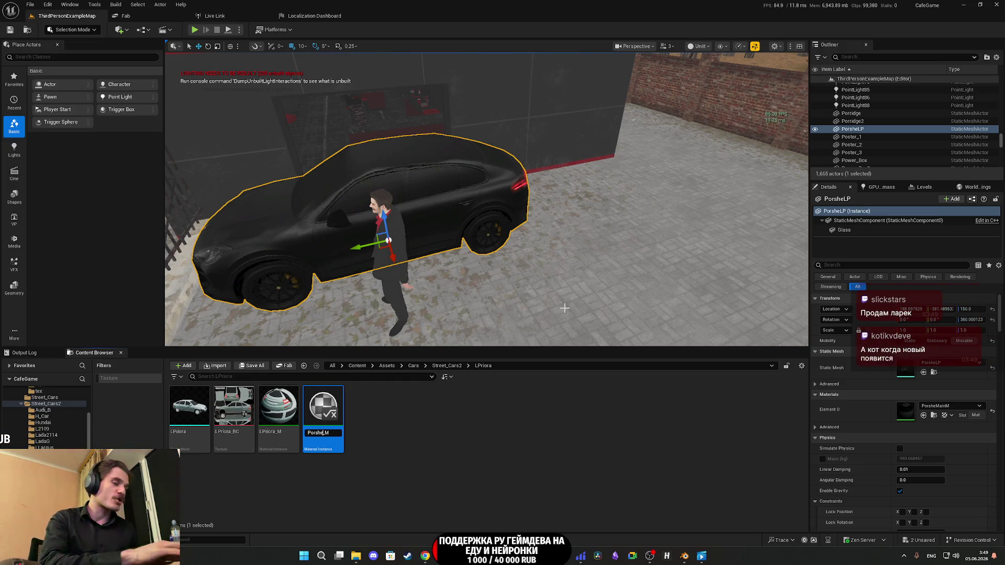
{"action": "key", "text": "Return"}
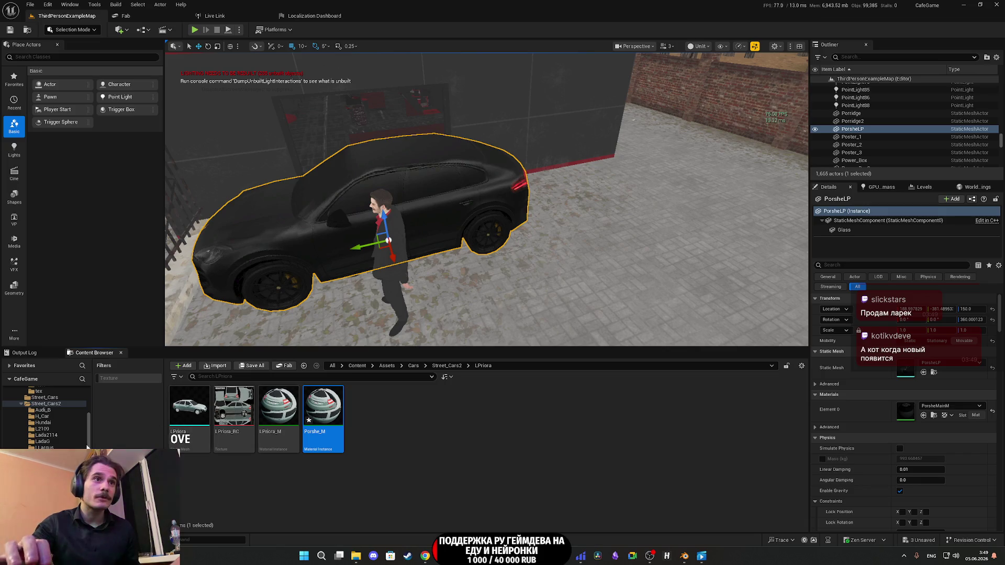
Step: Move Porshe_M into the Cars/Porshe/New folder and open it for editing
{"action": "scroll", "coordinate": [51, 441], "scroll_direction": "up", "scroll_amount": 5}
{"action": "left_click_drag", "start_coordinate": [323, 413], "coordinate": [178, 479]}
{"action": "left_click", "coordinate": [40, 447]}
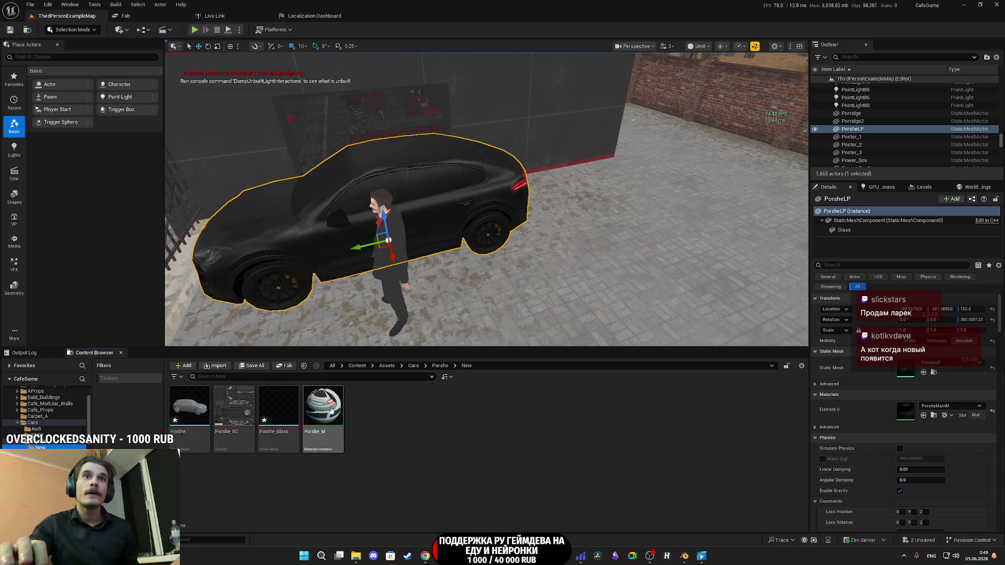
{"action": "double_click", "coordinate": [331, 411]}
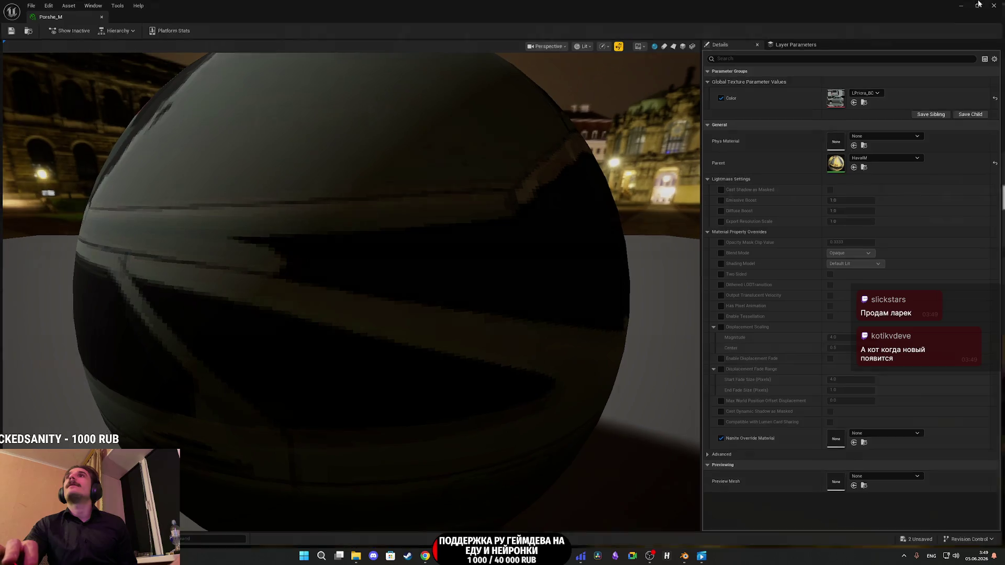
Step: Override the Porshe_M Color parameter with the Porshe_BC texture, then save and close it
{"action": "left_click", "coordinate": [979, 5]}
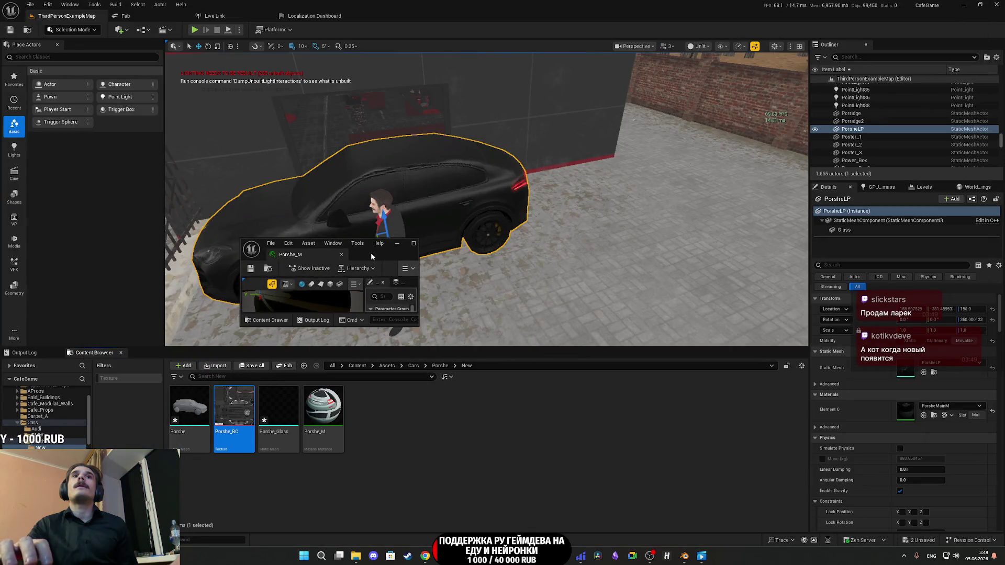
{"action": "double_click", "coordinate": [370, 252]}
{"action": "left_click", "coordinate": [723, 98]}
{"action": "left_click", "coordinate": [856, 102]}
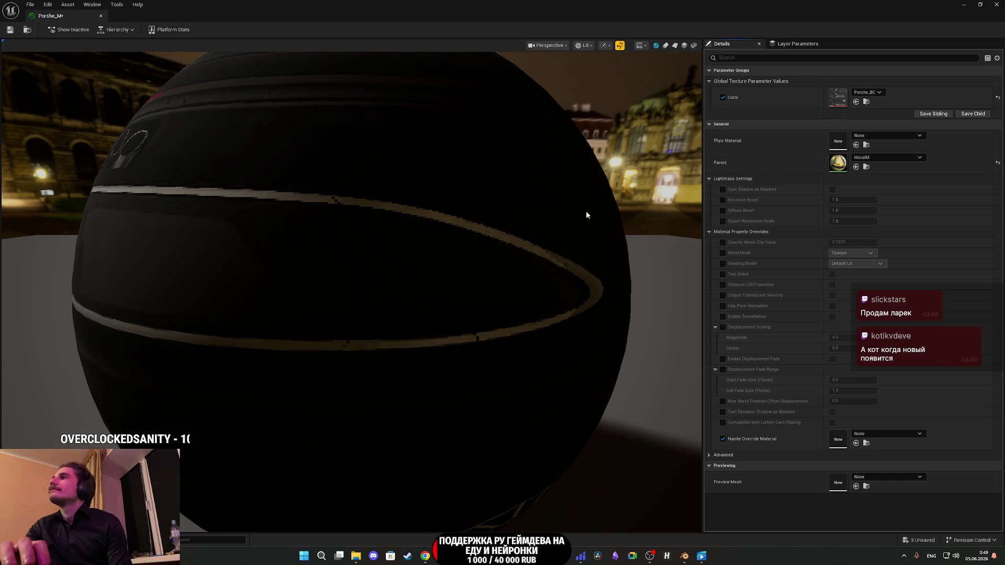
{"action": "left_click_drag", "start_coordinate": [592, 216], "coordinate": [15, 102]}
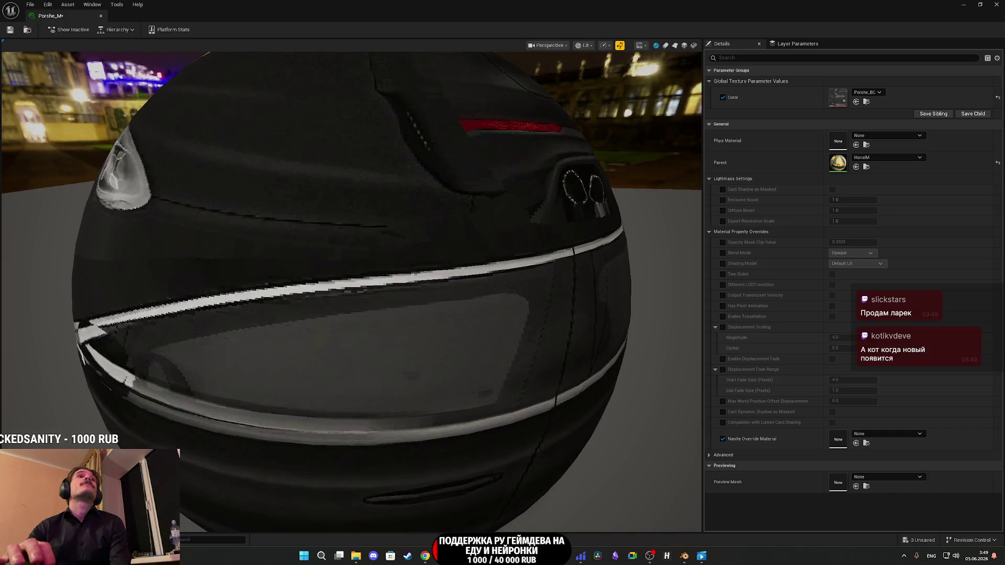
{"action": "left_click", "coordinate": [10, 29]}
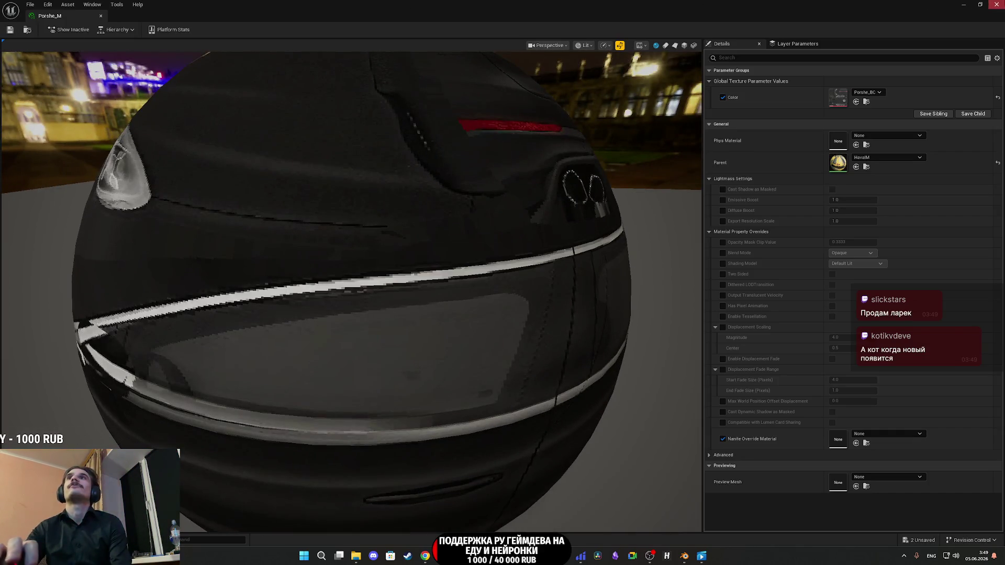
{"action": "left_click", "coordinate": [997, 5]}
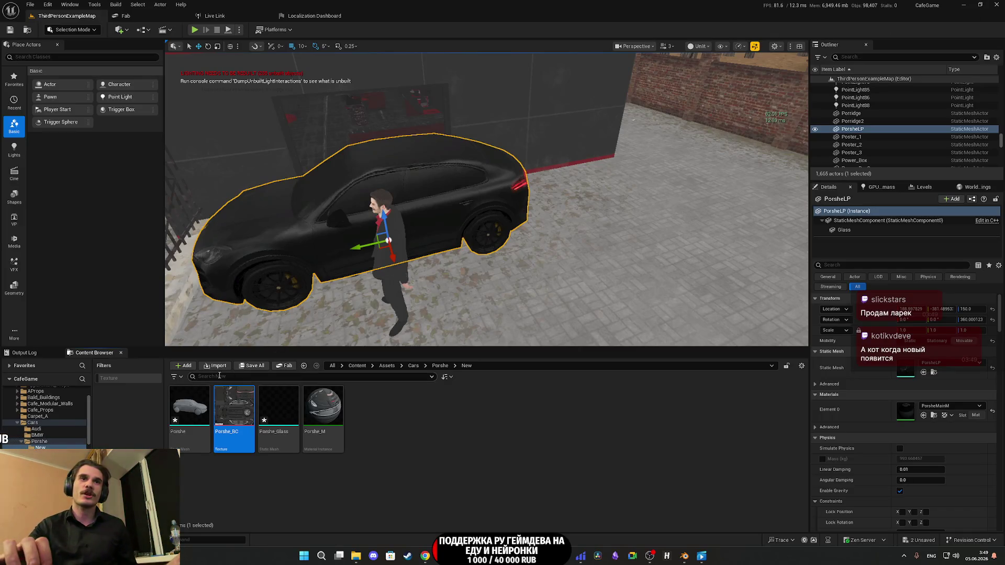
Step: Save the unsaved Porshe and Porshe_Glass assets and frame the car in the viewport
{"action": "left_click", "coordinate": [252, 365]}
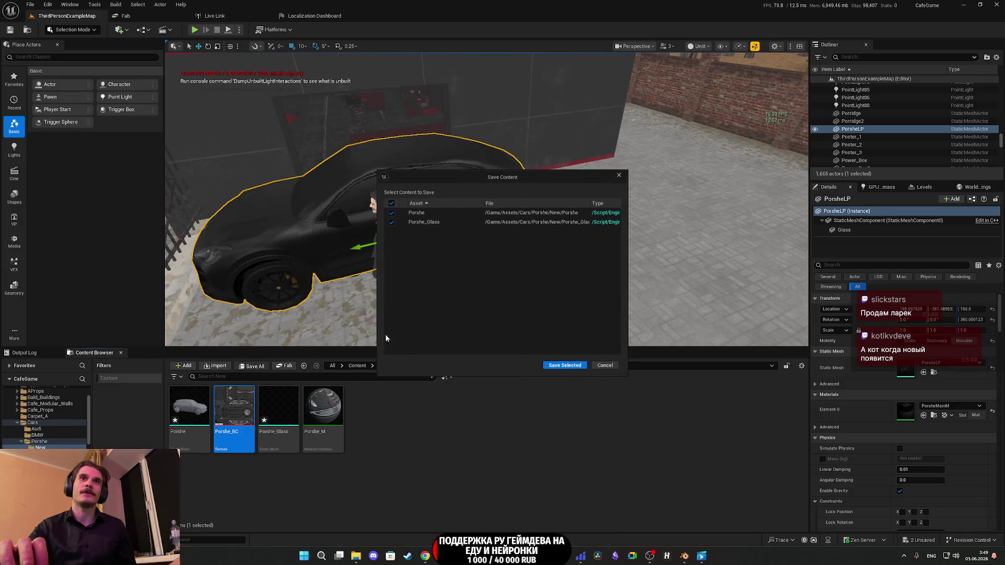
{"action": "left_click", "coordinate": [568, 367]}
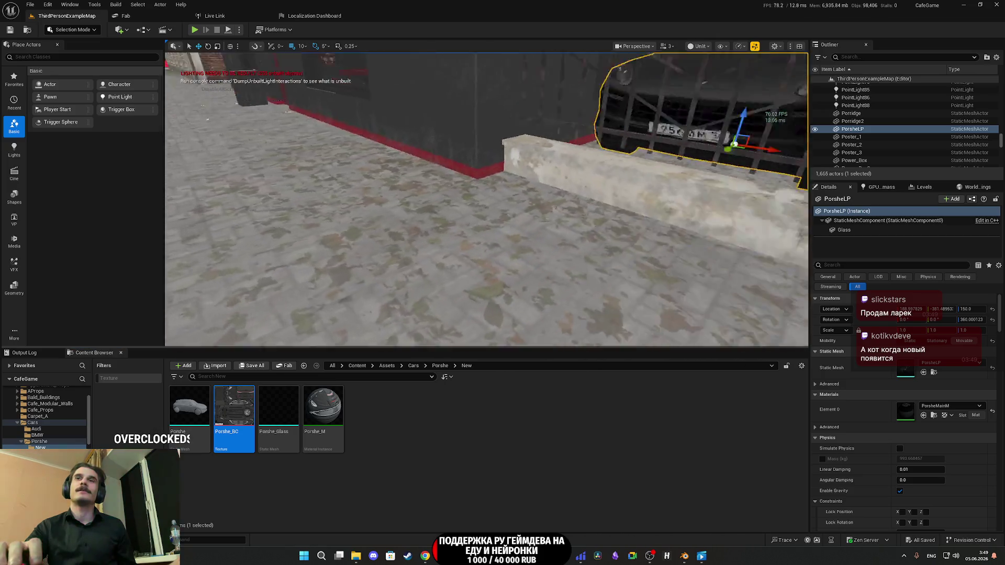
{"action": "key", "text": "f"}
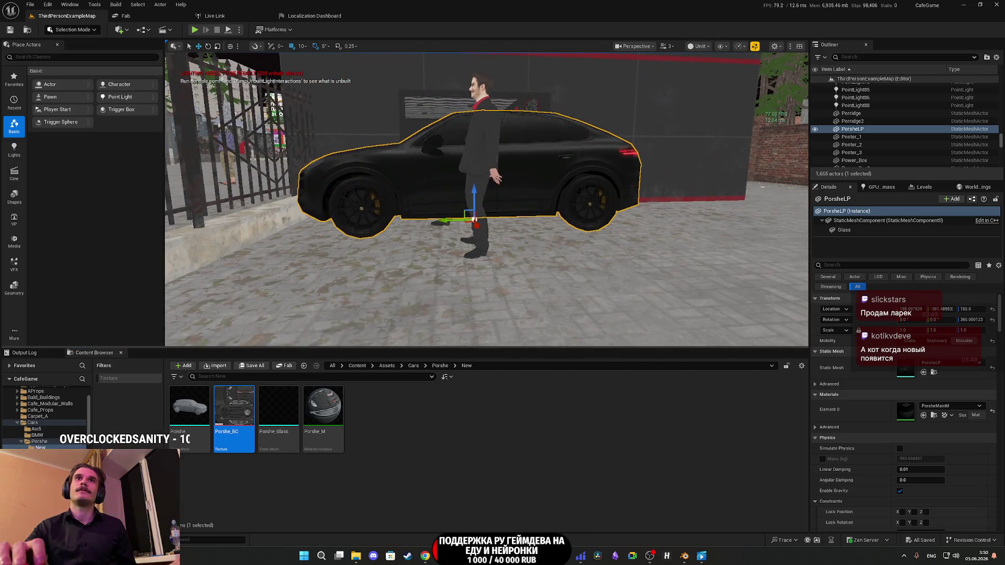
{"action": "left_click_drag", "start_coordinate": [487, 199], "coordinate": [414, 178]}
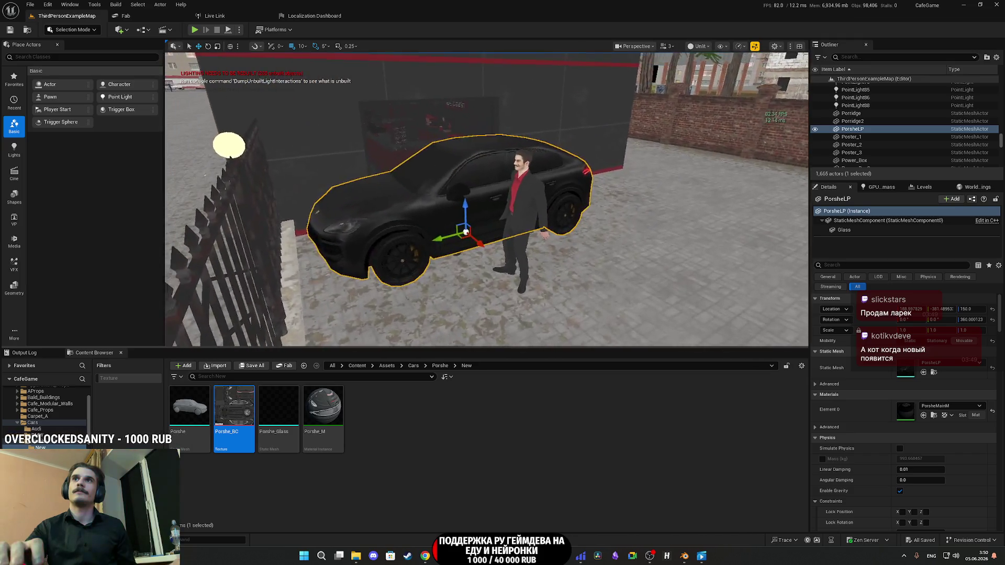
{"action": "scroll", "coordinate": [744, 213], "scroll_direction": "up", "scroll_amount": 5}
Step: Inspect the car's Glass component, then reselect the PorsheLP car and the Porshe_M asset
{"action": "left_click", "coordinate": [845, 230]}
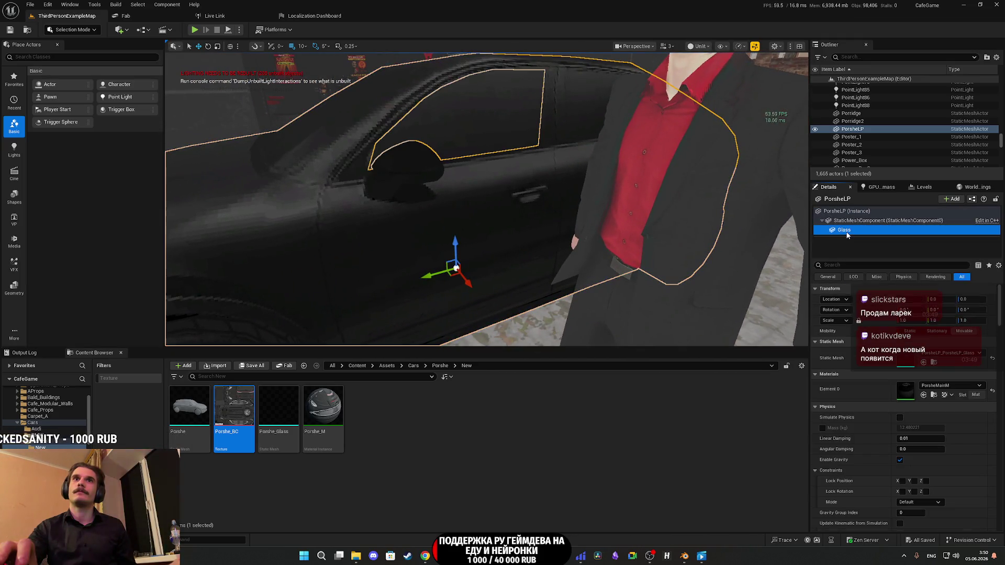
{"action": "left_click", "coordinate": [847, 213]}
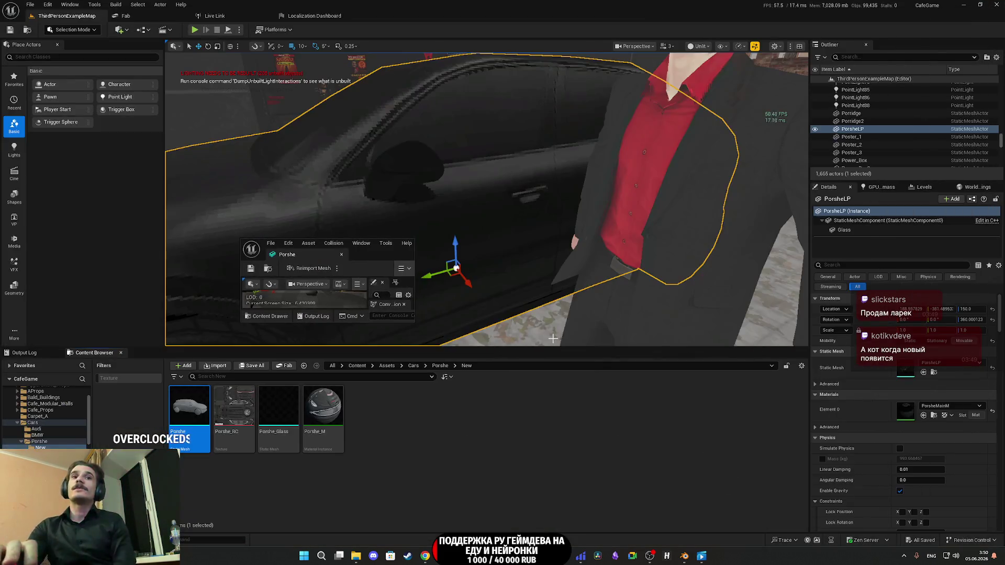
{"action": "left_click", "coordinate": [323, 407]}
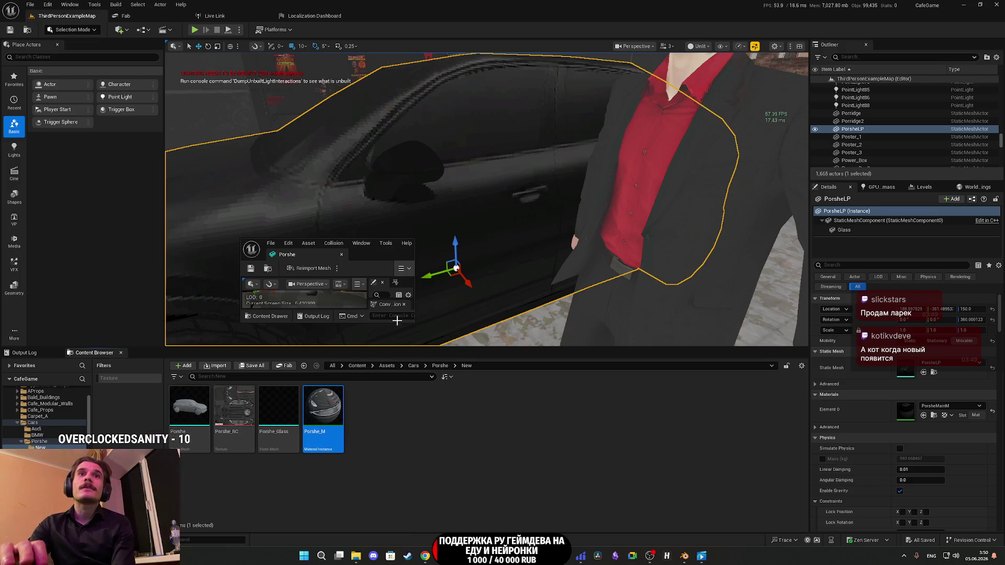
Step: Assign the Porshe_M material to the Porshe mesh's material slot
{"action": "double_click", "coordinate": [368, 251]}
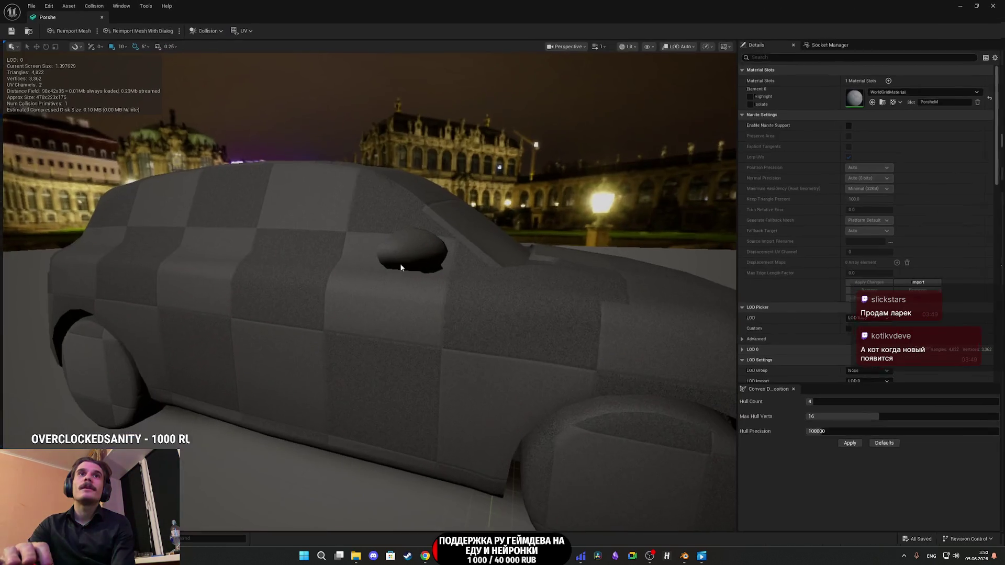
{"action": "left_click", "coordinate": [876, 101]}
{"action": "mouse_move", "coordinate": [367, 288]}
{"action": "left_mouse_down"}
{"action": "mouse_move", "coordinate": [492, 288]}
{"action": "mouse_move", "coordinate": [527, 260]}
{"action": "left_mouse_up"}
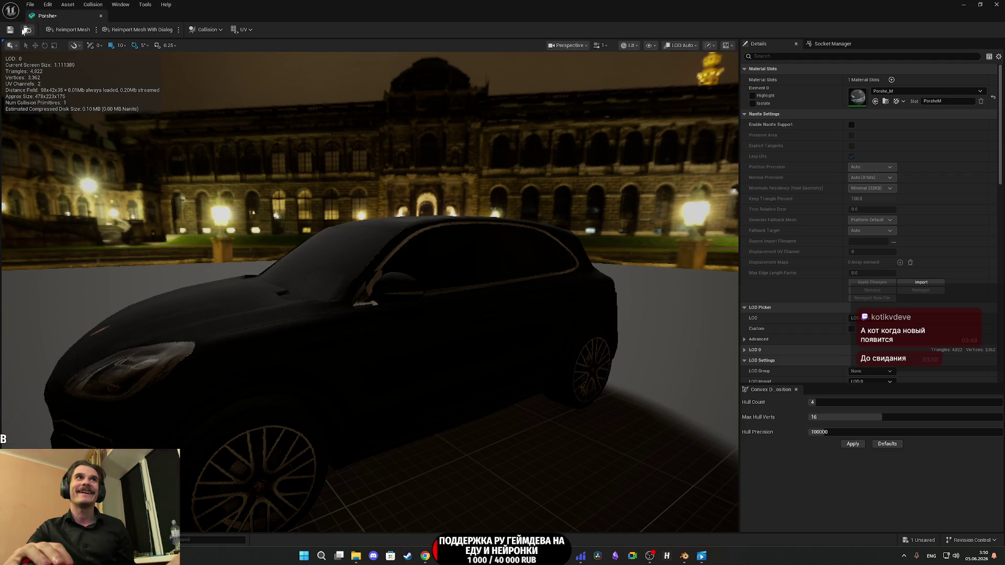
{"action": "left_click", "coordinate": [980, 4]}
Step: Open the Porshe_Glass mesh to look for the glass piece, then close it
{"action": "double_click", "coordinate": [280, 417]}
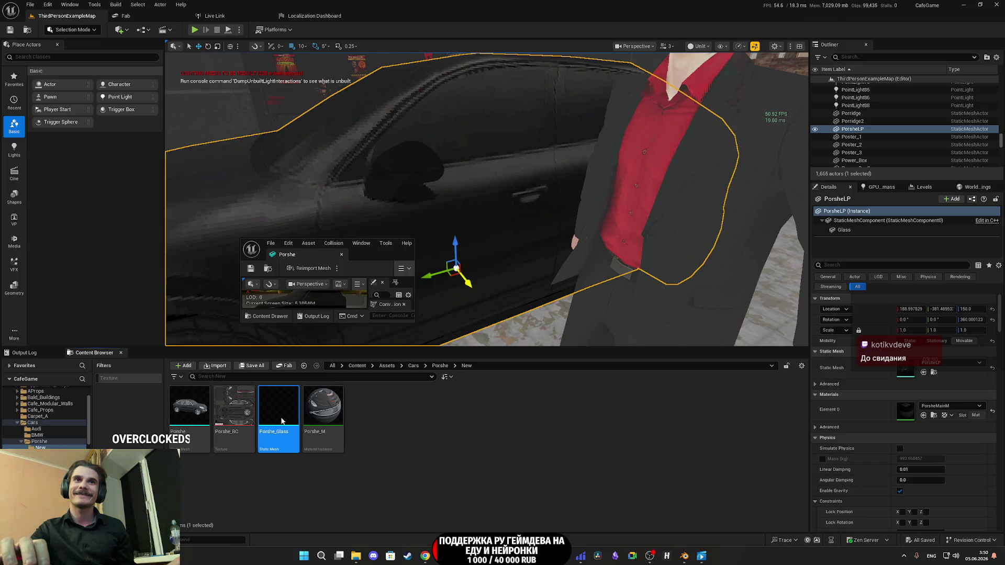
{"action": "left_click", "coordinate": [323, 414]}
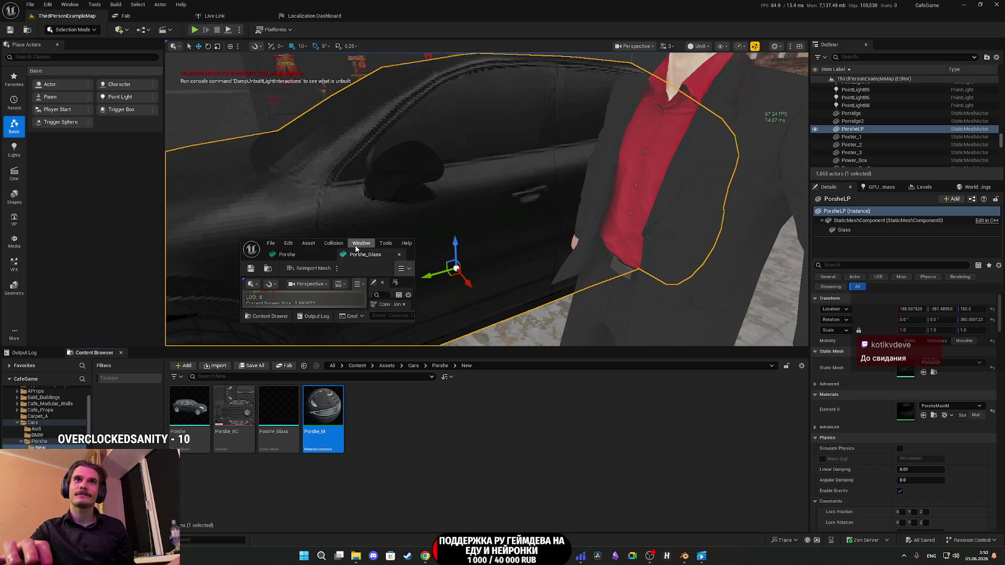
{"action": "double_click", "coordinate": [411, 255]}
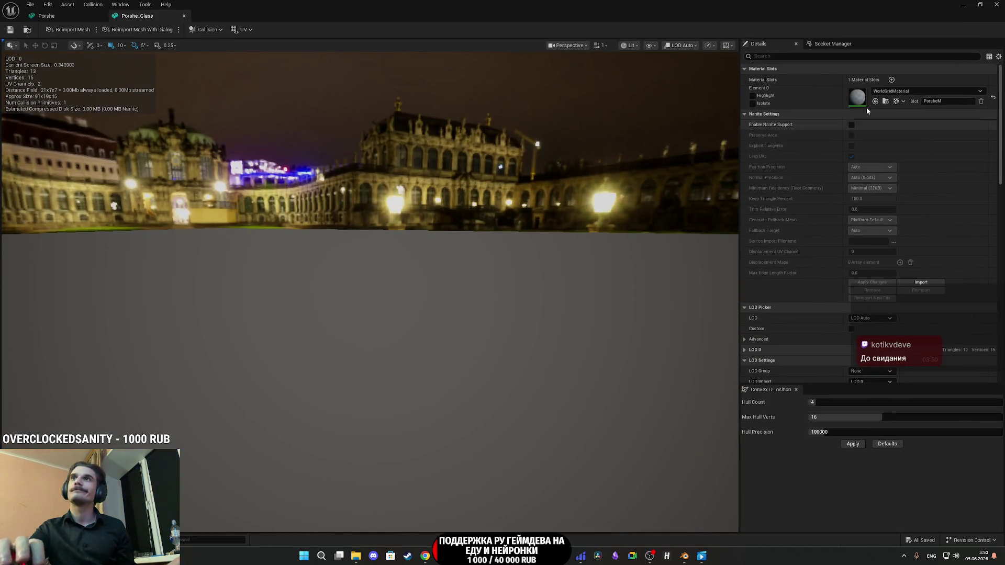
{"action": "mouse_move", "coordinate": [545, 129]}
{"action": "left_mouse_down"}
{"action": "mouse_move", "coordinate": [545, 105]}
{"action": "mouse_move", "coordinate": [555, 103]}
{"action": "mouse_move", "coordinate": [597, 128]}
{"action": "mouse_move", "coordinate": [597, 79]}
{"action": "mouse_move", "coordinate": [615, 78]}
{"action": "left_mouse_up"}
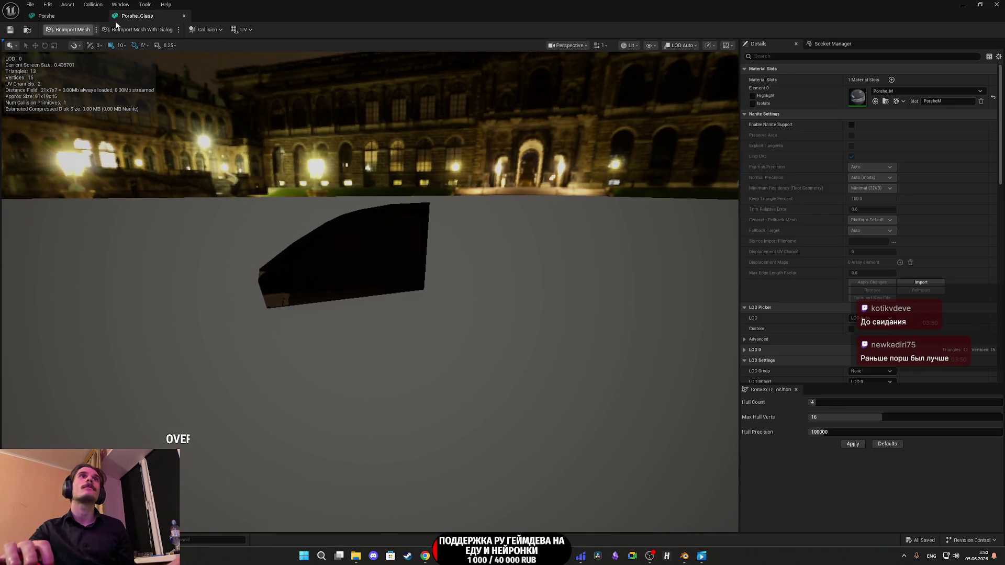
{"action": "middle_click", "coordinate": [157, 23]}
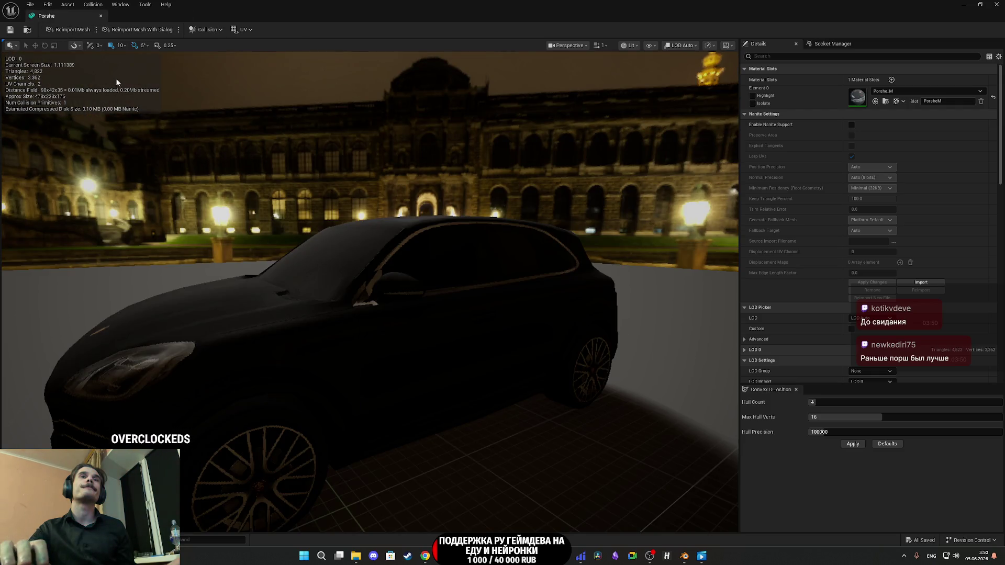
Step: Review the textured Porsche in the level, briefly recheck the Porshe mesh, and close it
{"action": "mouse_move", "coordinate": [296, 186]}
{"action": "left_mouse_down"}
{"action": "mouse_move", "coordinate": [335, 172]}
{"action": "mouse_move", "coordinate": [340, 157]}
{"action": "mouse_move", "coordinate": [318, 136]}
{"action": "mouse_move", "coordinate": [335, 157]}
{"action": "mouse_move", "coordinate": [382, 178]}
{"action": "mouse_move", "coordinate": [364, 129]}
{"action": "left_mouse_up"}
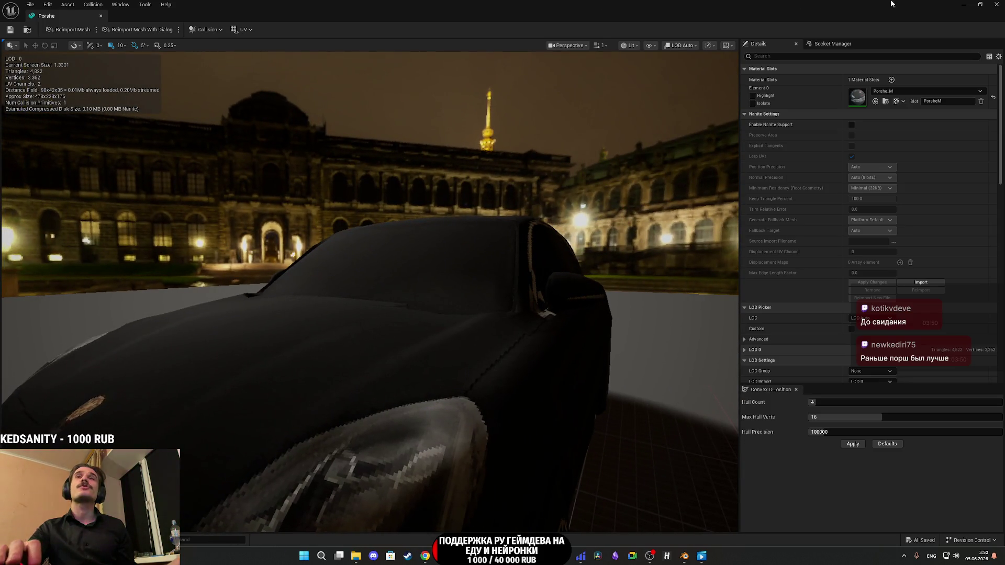
{"action": "left_click", "coordinate": [997, 4]}
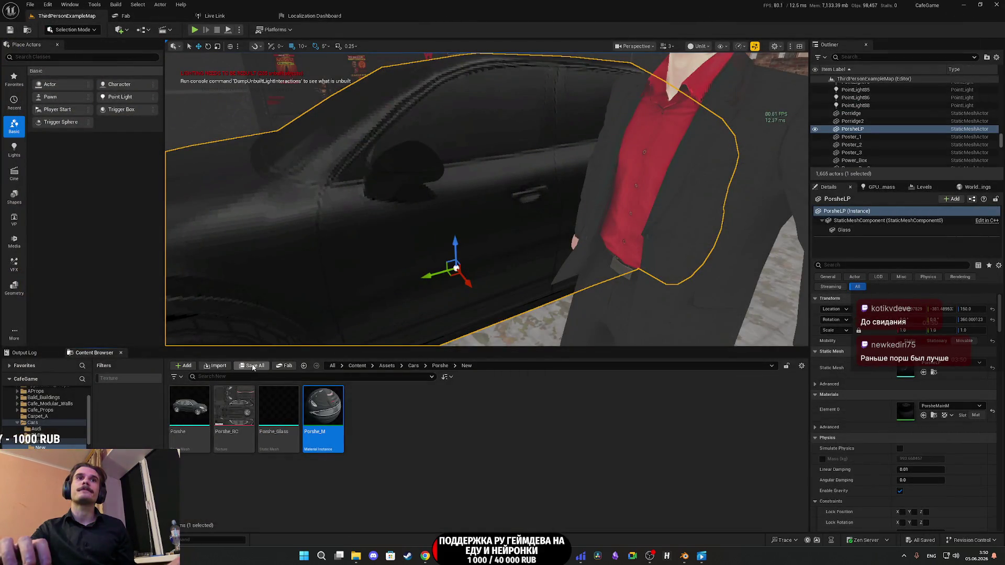
{"action": "mouse_move", "coordinate": [364, 268]}
{"action": "left_mouse_down"}
{"action": "mouse_move", "coordinate": [367, 314]}
{"action": "mouse_move", "coordinate": [362, 261]}
{"action": "mouse_move", "coordinate": [380, 308]}
{"action": "left_mouse_up"}
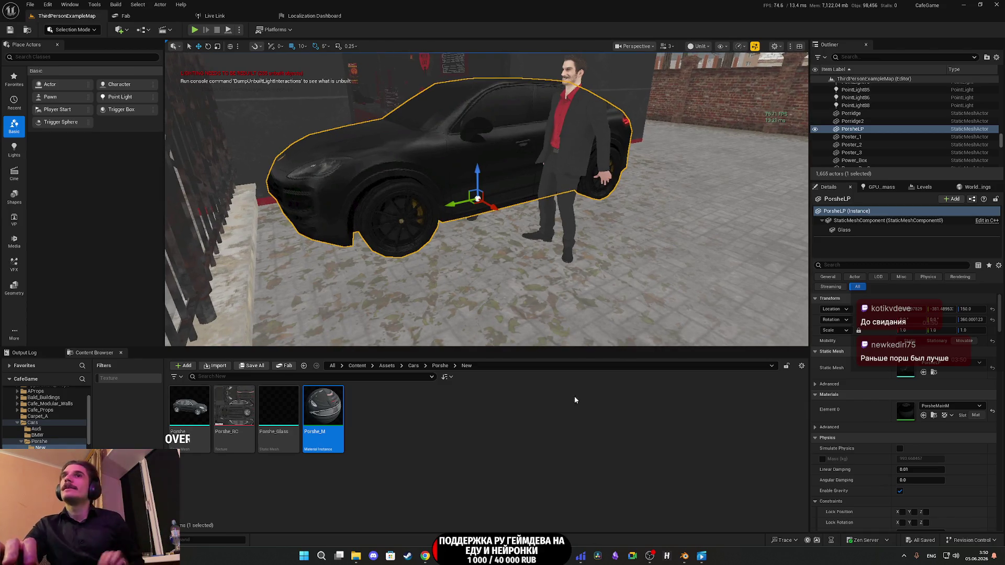
{"action": "left_click", "coordinate": [198, 411]}
{"action": "double_click", "coordinate": [197, 411]}
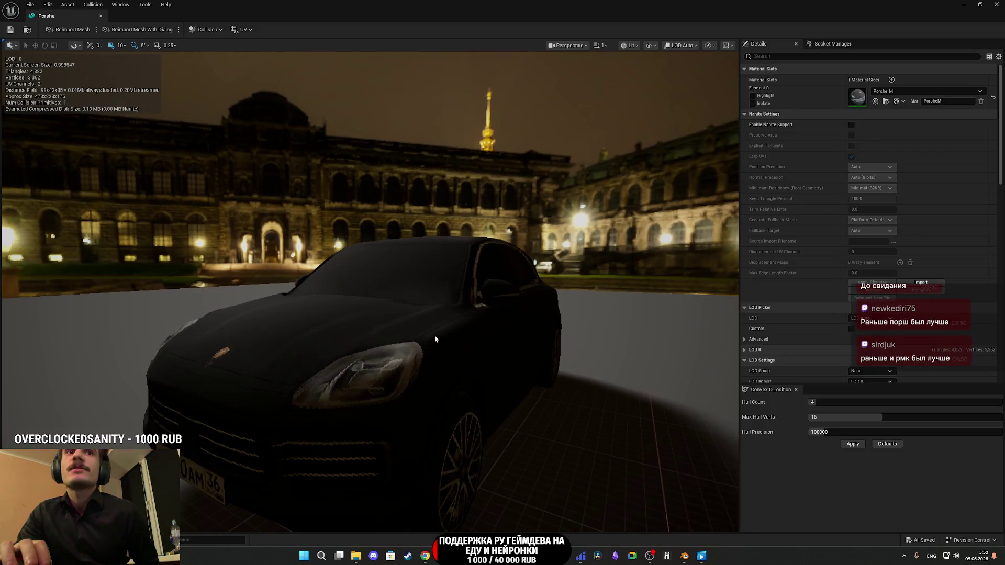
{"action": "mouse_move", "coordinate": [434, 335]}
{"action": "left_mouse_down"}
{"action": "mouse_move", "coordinate": [382, 335]}
{"action": "mouse_move", "coordinate": [419, 335]}
{"action": "left_mouse_up"}
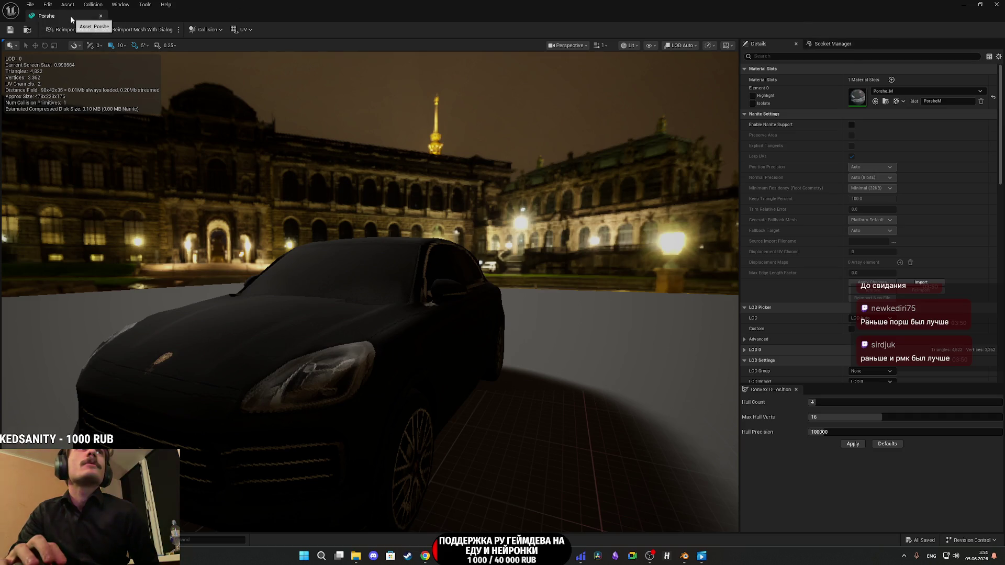
{"action": "left_click", "coordinate": [101, 16]}
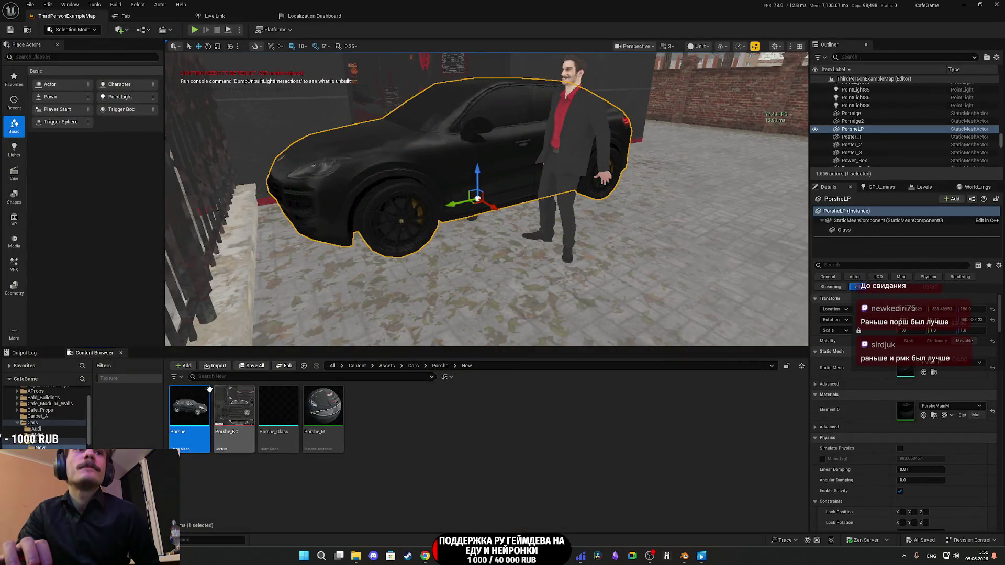
Step: Swap the car actor's mesh to Porshe and rotate it 90° about its vertical axis
{"action": "left_click_drag", "start_coordinate": [210, 390], "coordinate": [907, 373]}
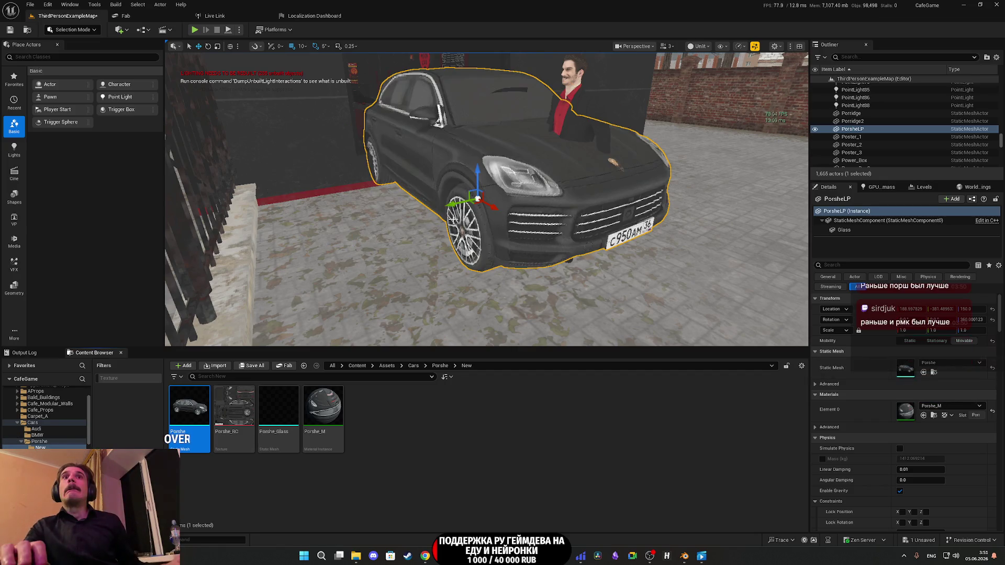
{"action": "key", "text": "e"}
{"action": "left_click_drag", "start_coordinate": [513, 211], "coordinate": [539, 208]}
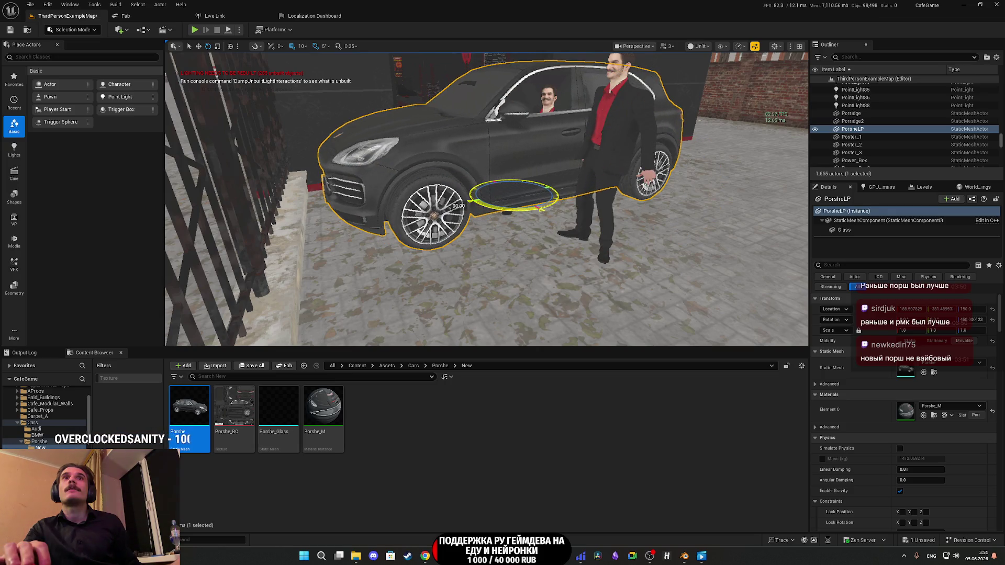
{"action": "scroll", "coordinate": [487, 199], "scroll_direction": "down", "scroll_amount": 5}
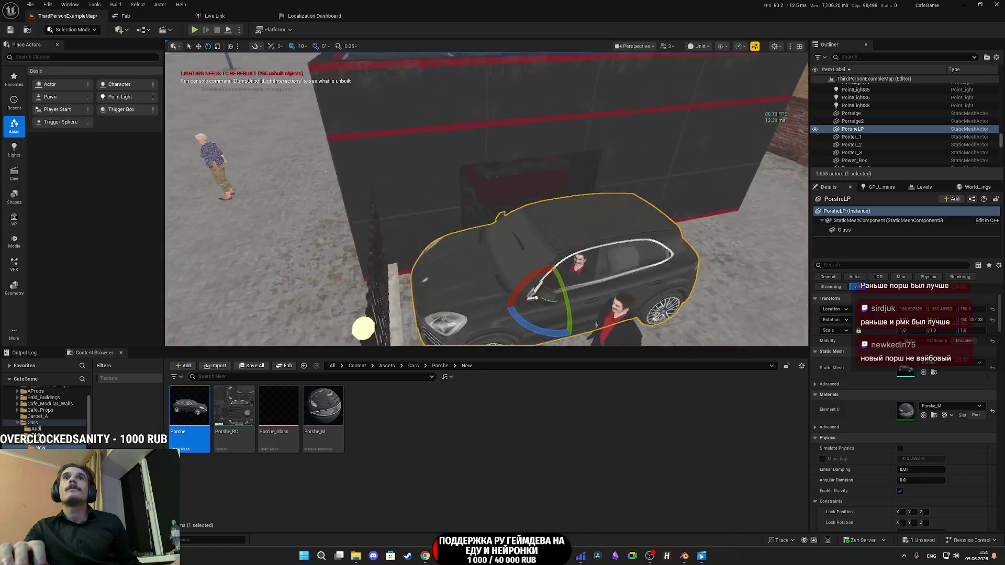
{"action": "scroll", "coordinate": [487, 199], "scroll_direction": "up", "scroll_amount": 5}
{"action": "scroll", "coordinate": [487, 199], "scroll_direction": "down", "scroll_amount": 3}
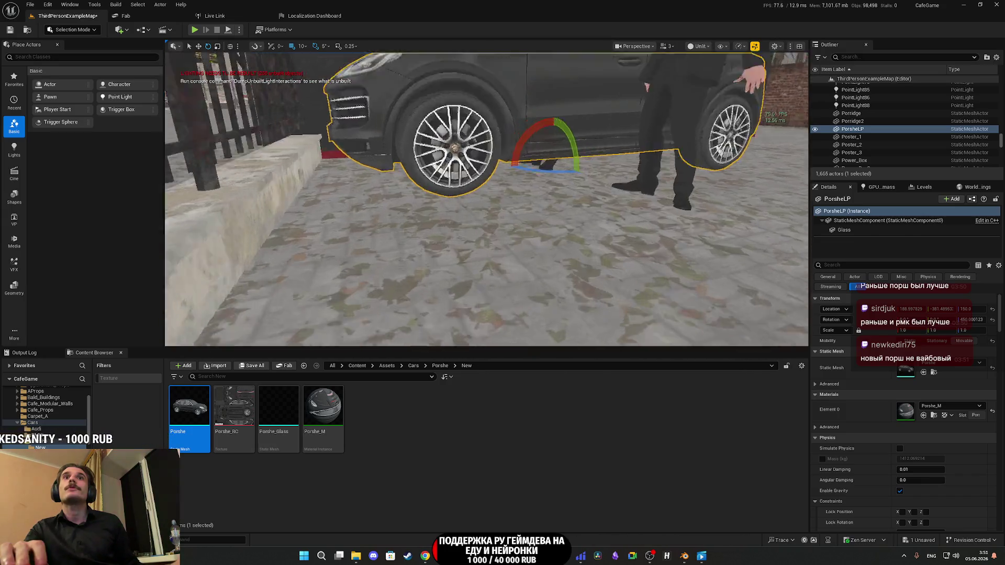
{"action": "scroll", "coordinate": [487, 199], "scroll_direction": "down", "scroll_amount": 4}
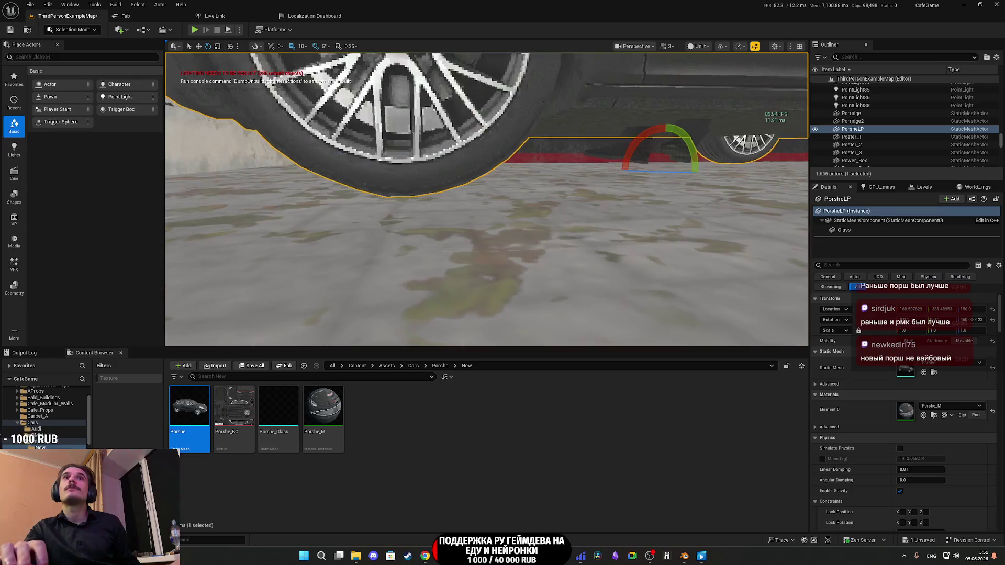
{"action": "scroll", "coordinate": [487, 199], "scroll_direction": "down", "scroll_amount": 5}
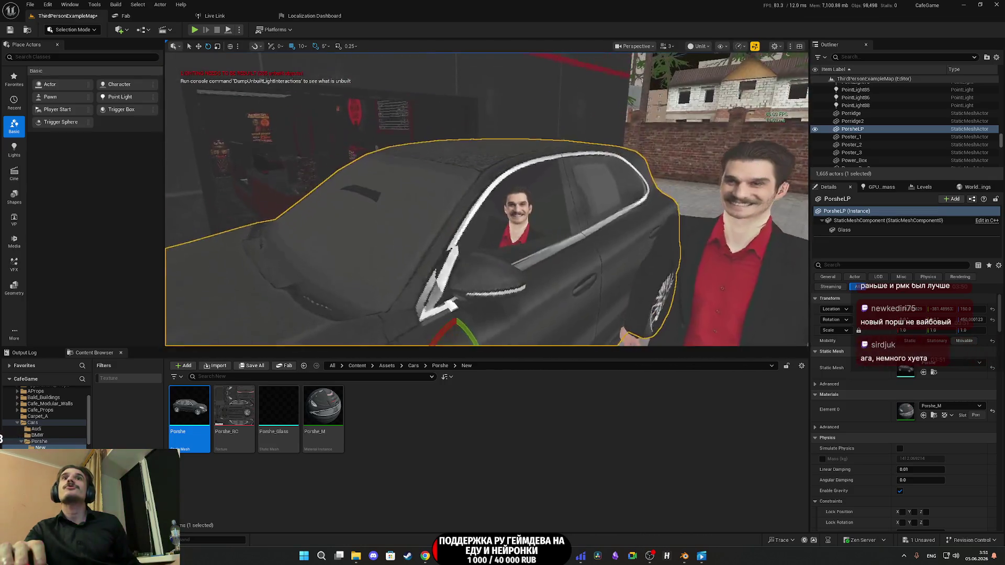
{"action": "scroll", "coordinate": [487, 199], "scroll_direction": "up", "scroll_amount": 5}
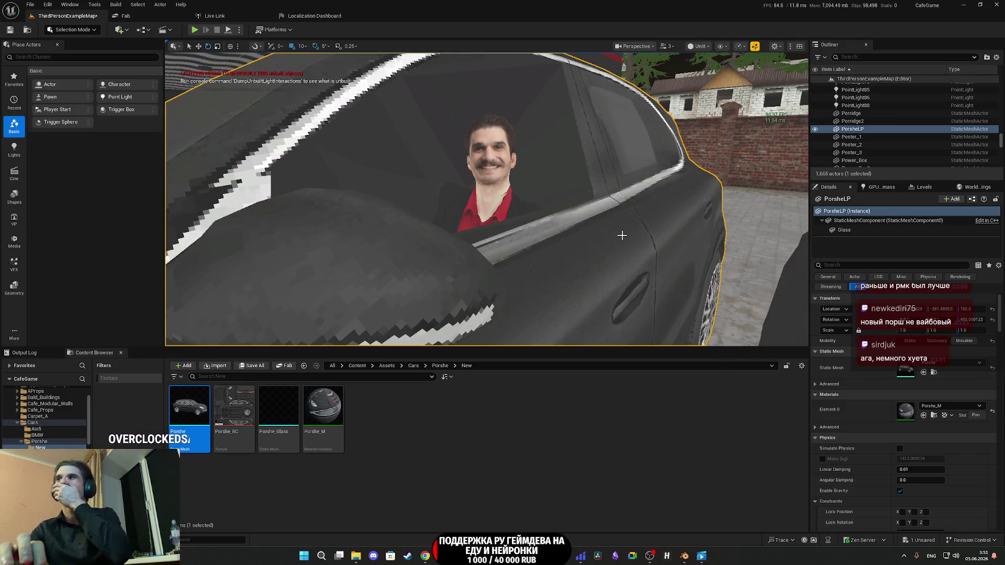
{"action": "scroll", "coordinate": [582, 212], "scroll_direction": "down", "scroll_amount": 5}
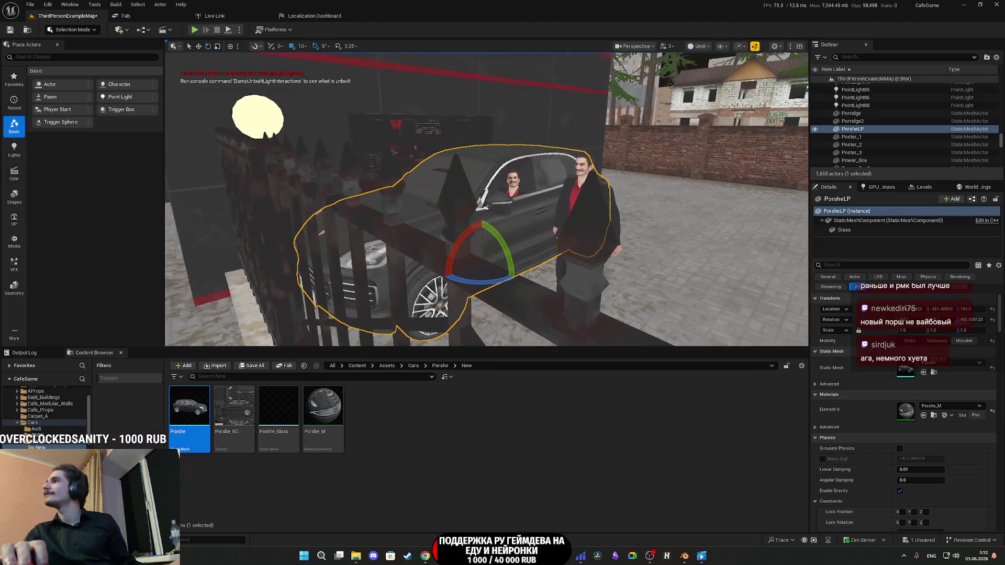
Step: Frame the Porsche and open the Porshe_BC texture for editing
{"action": "key", "text": "f"}
{"action": "scroll", "coordinate": [487, 199], "scroll_direction": "up", "scroll_amount": 5}
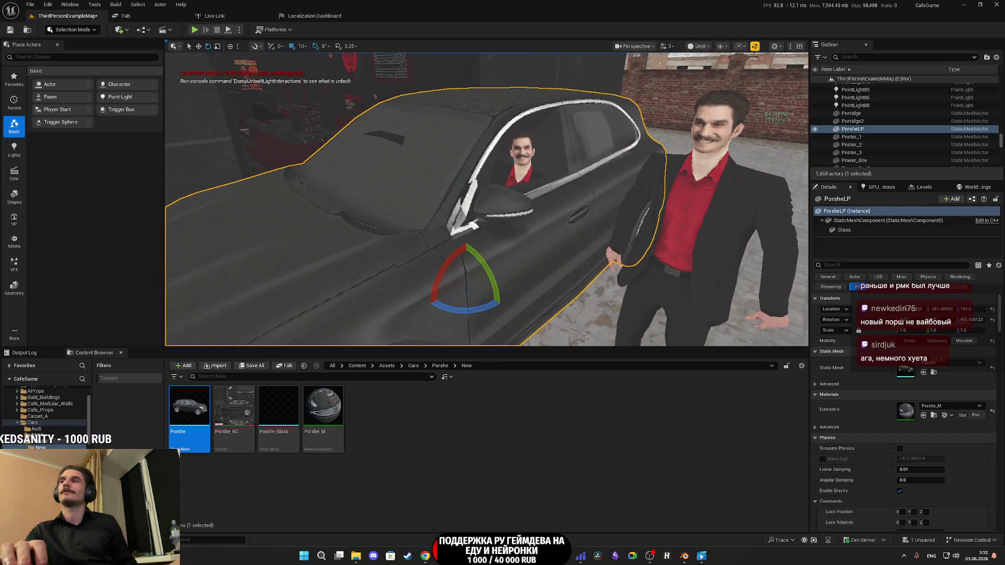
{"action": "scroll", "coordinate": [487, 199], "scroll_direction": "down", "scroll_amount": 2}
{"action": "scroll", "coordinate": [487, 199], "scroll_direction": "down", "scroll_amount": 3}
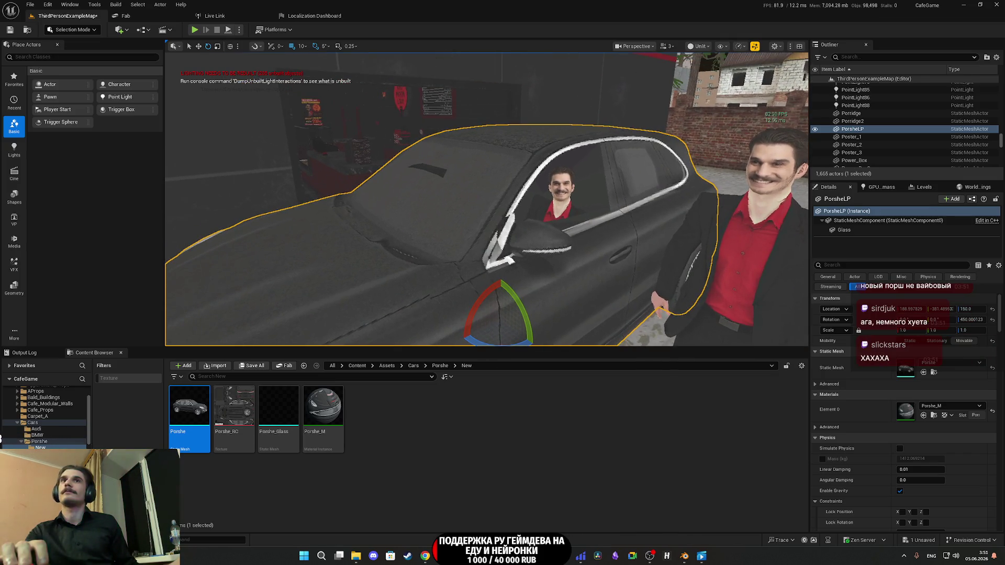
{"action": "scroll", "coordinate": [562, 207], "scroll_direction": "down", "scroll_amount": 3}
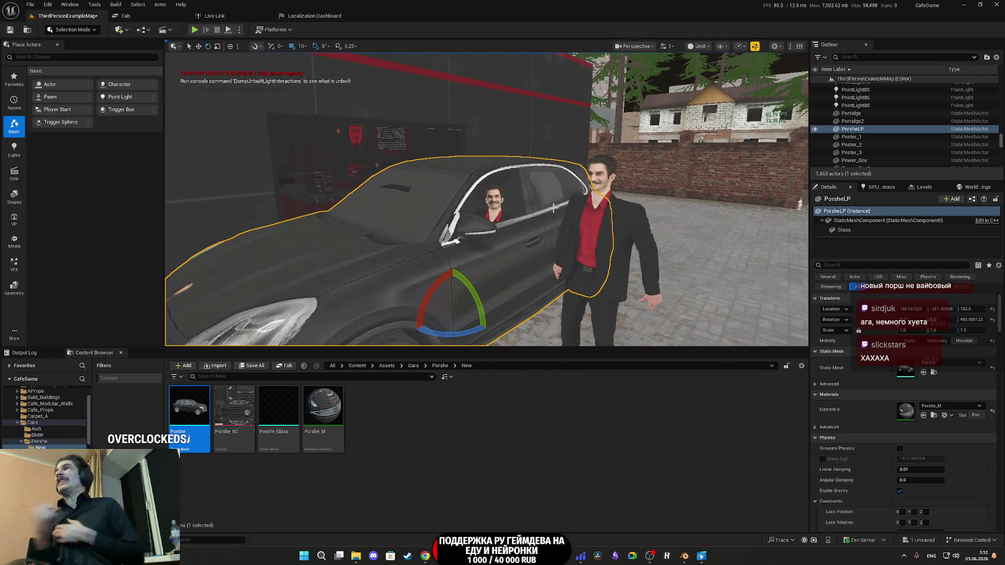
{"action": "double_click", "coordinate": [232, 416]}
{"action": "scroll", "coordinate": [819, 325], "scroll_direction": "down", "scroll_amount": 3}
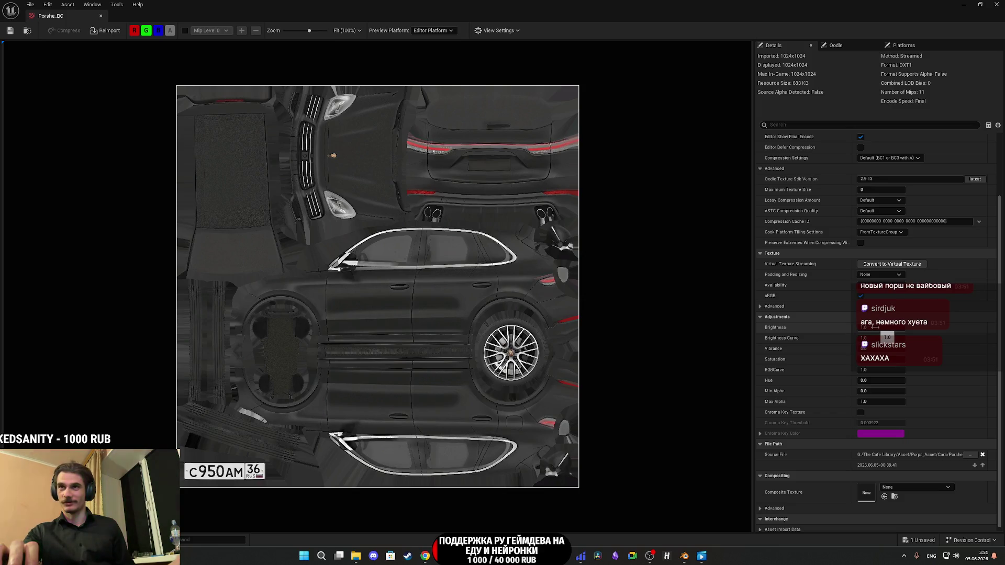
Step: Darken Porshe_BC with Brightness Curve 1.2 and Brightness about 0.52, then close it
{"action": "left_click_drag", "start_coordinate": [875, 327], "coordinate": [992, 330]}
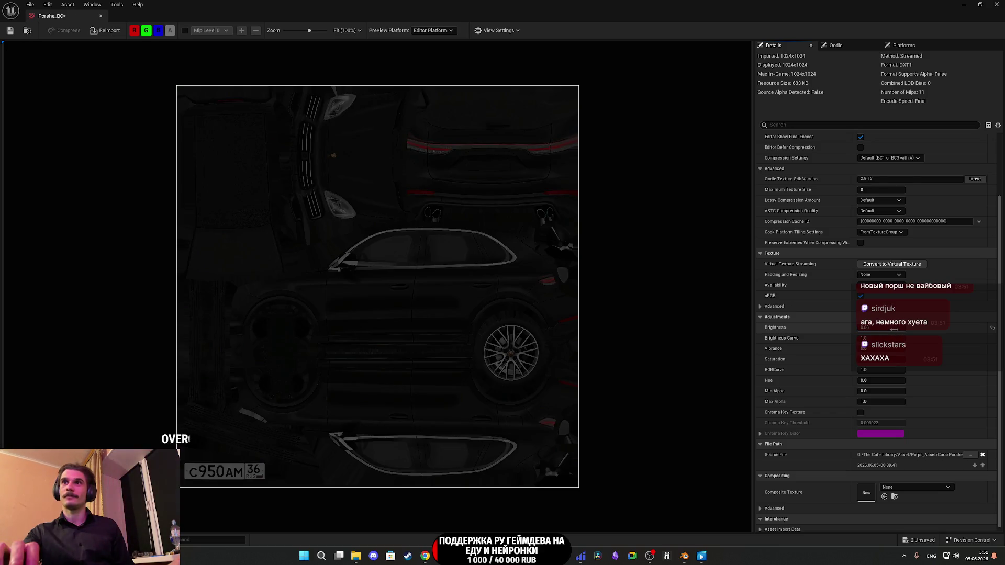
{"action": "left_click", "coordinate": [992, 330]}
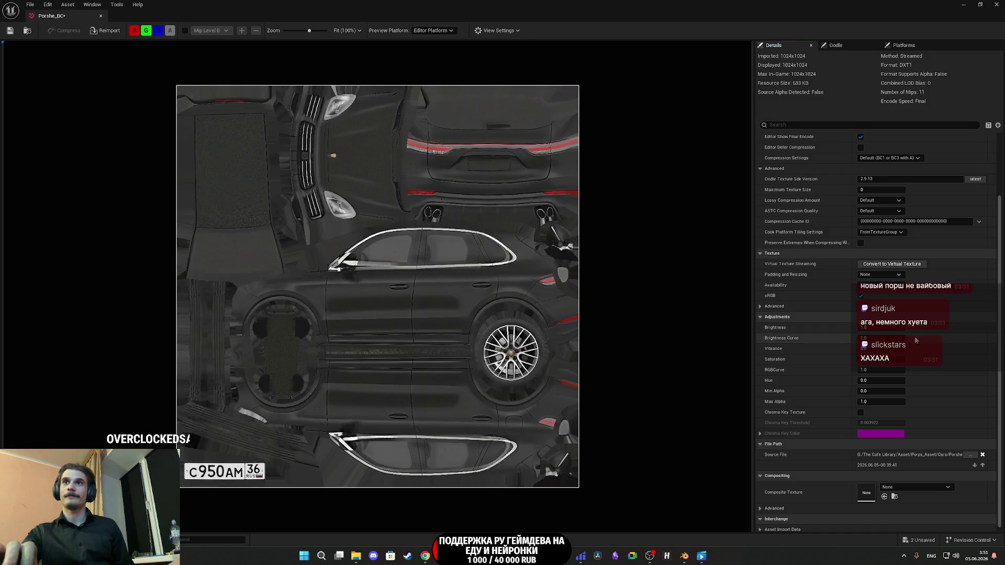
{"action": "left_click_drag", "start_coordinate": [879, 338], "coordinate": [886, 338]}
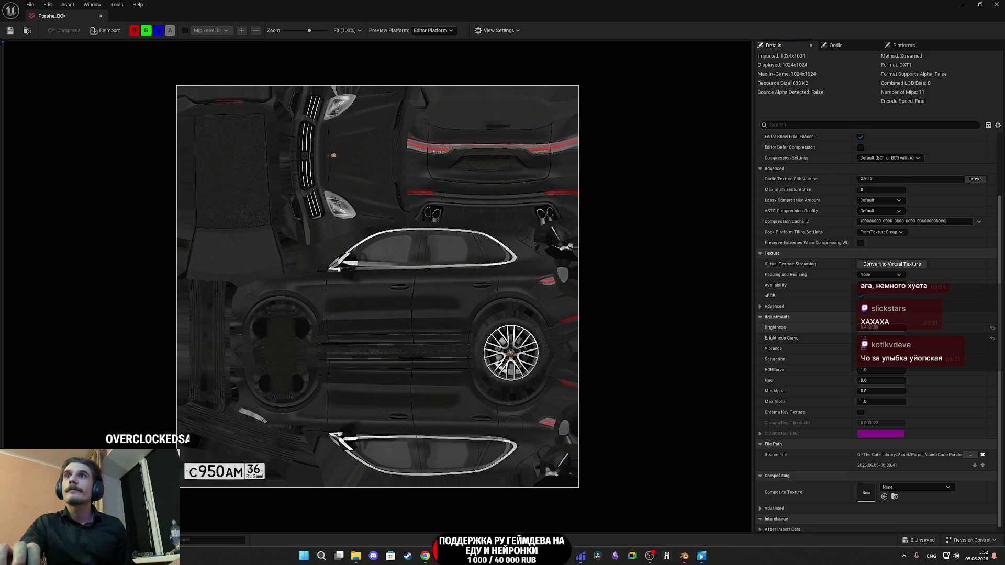
{"action": "left_click_drag", "start_coordinate": [869, 328], "coordinate": [875, 328]}
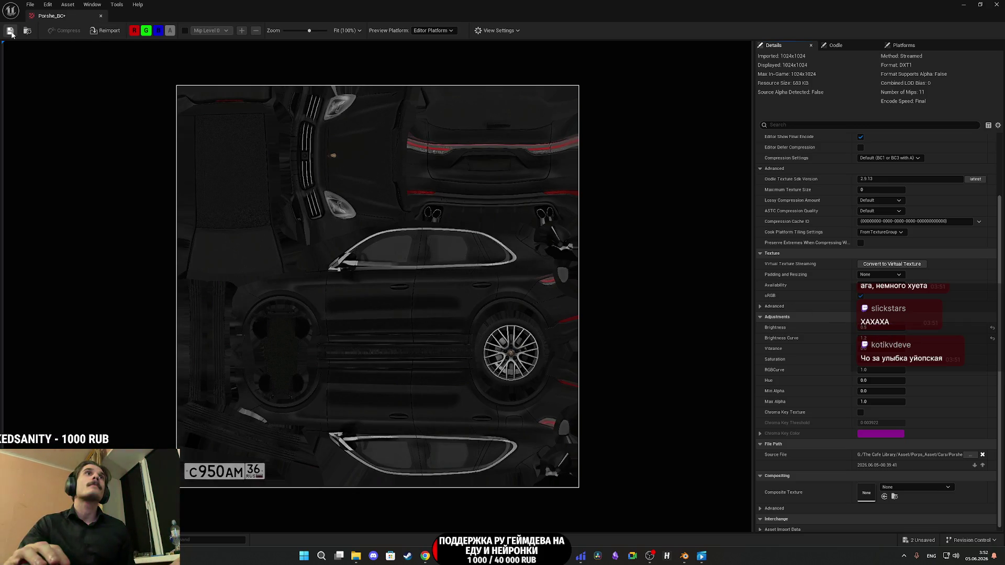
{"action": "left_click", "coordinate": [997, 4]}
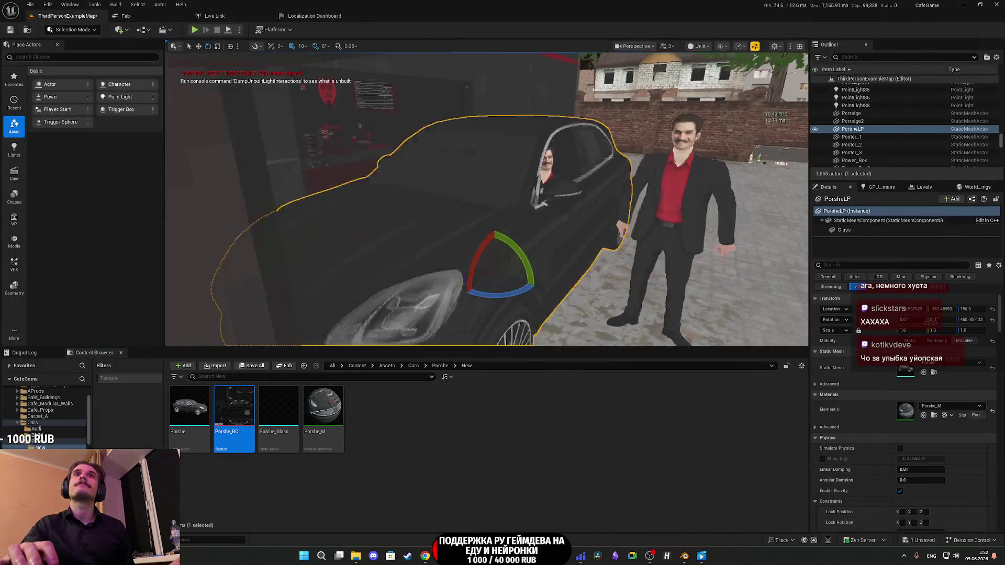
Step: Assign Porshe_Glass to the car's Glass component and save the ThirdPersonExampleMap level
{"action": "mouse_move", "coordinate": [487, 199]}
{"action": "left_mouse_down"}
{"action": "mouse_move", "coordinate": [193, 207]}
{"action": "mouse_move", "coordinate": [184, 198]}
{"action": "left_mouse_up"}
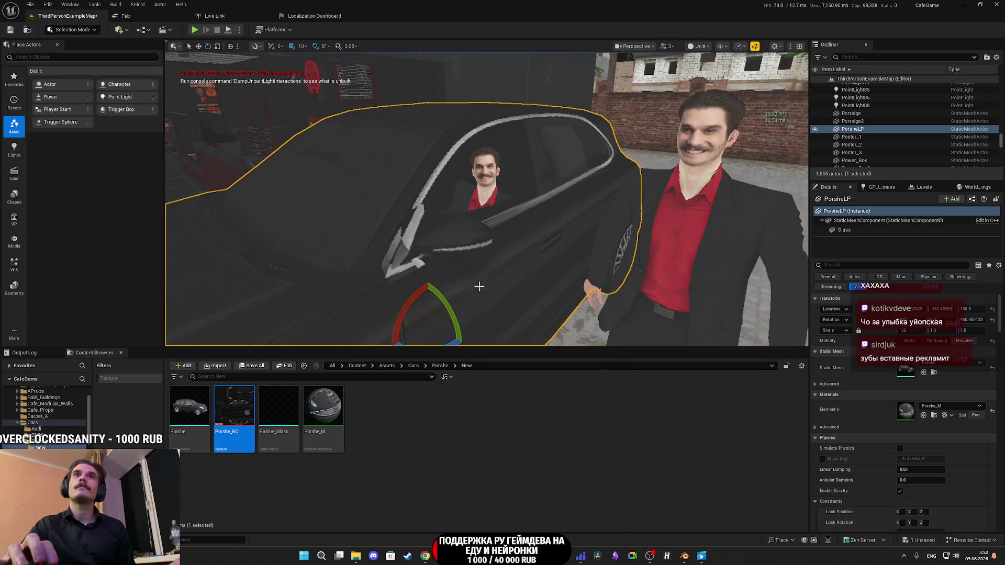
{"action": "left_click", "coordinate": [845, 230]}
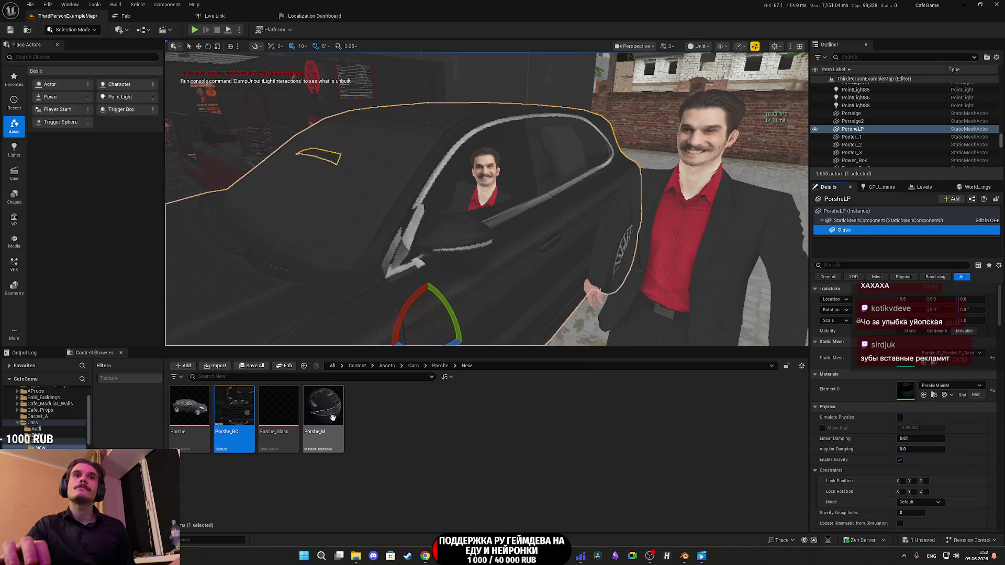
{"action": "mouse_move", "coordinate": [290, 413]}
{"action": "left_mouse_down"}
{"action": "mouse_move", "coordinate": [725, 361]}
{"action": "mouse_move", "coordinate": [908, 362]}
{"action": "left_mouse_up"}
{"action": "key", "text": "f"}
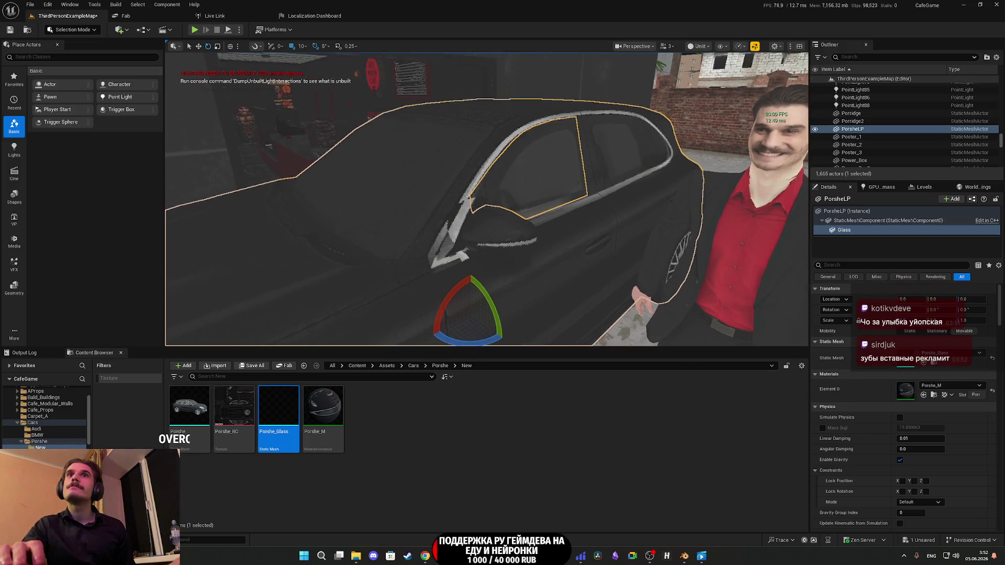
{"action": "key", "text": "ctrl+shift+s"}
{"action": "left_click", "coordinate": [564, 367]}
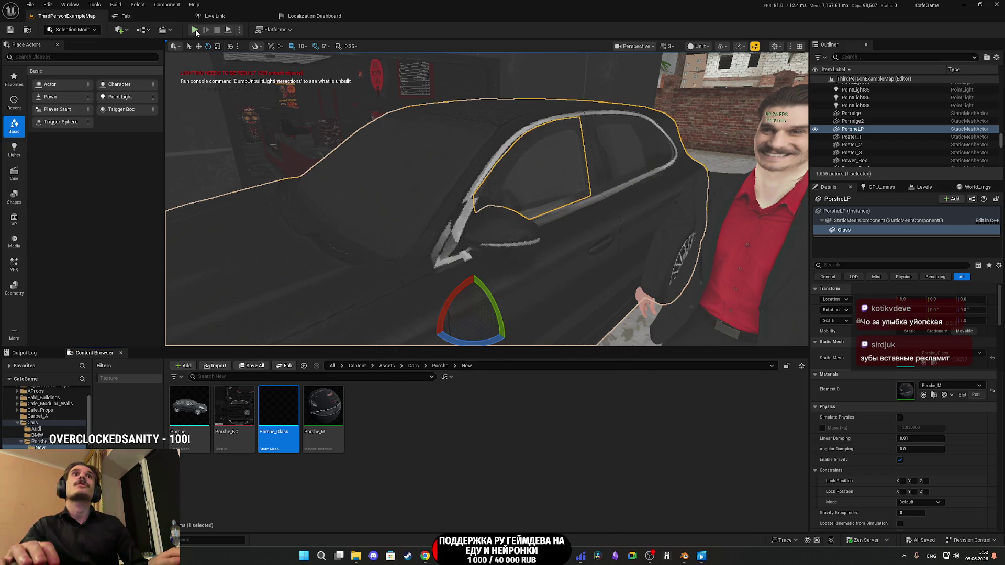
Step: Start play mode, turn on the lights, change clothes, and take the food from the kitchen table
{"action": "key", "text": "alt+p"}
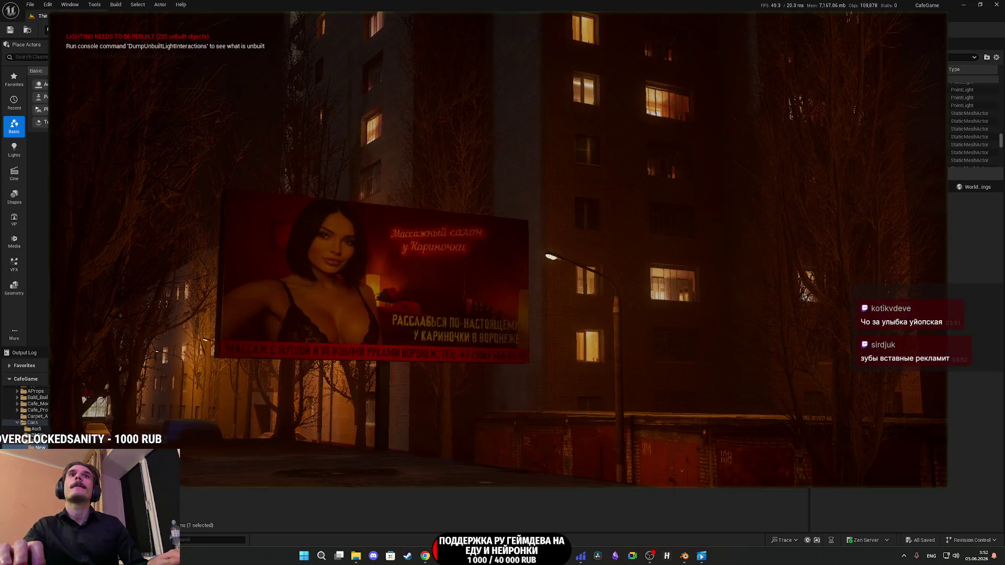
{"action": "key", "text": "w"}
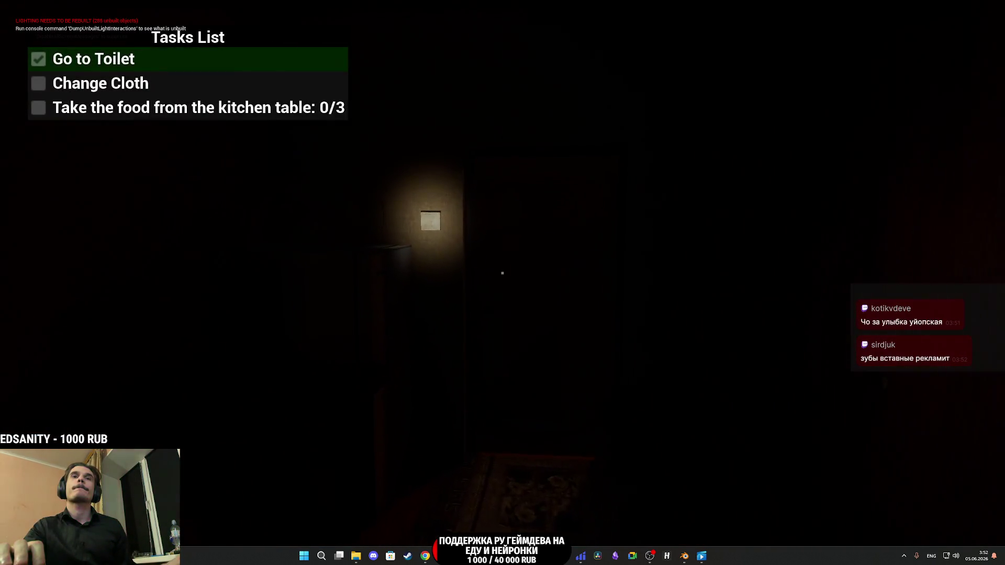
{"action": "left_click", "coordinate": [502, 273]}
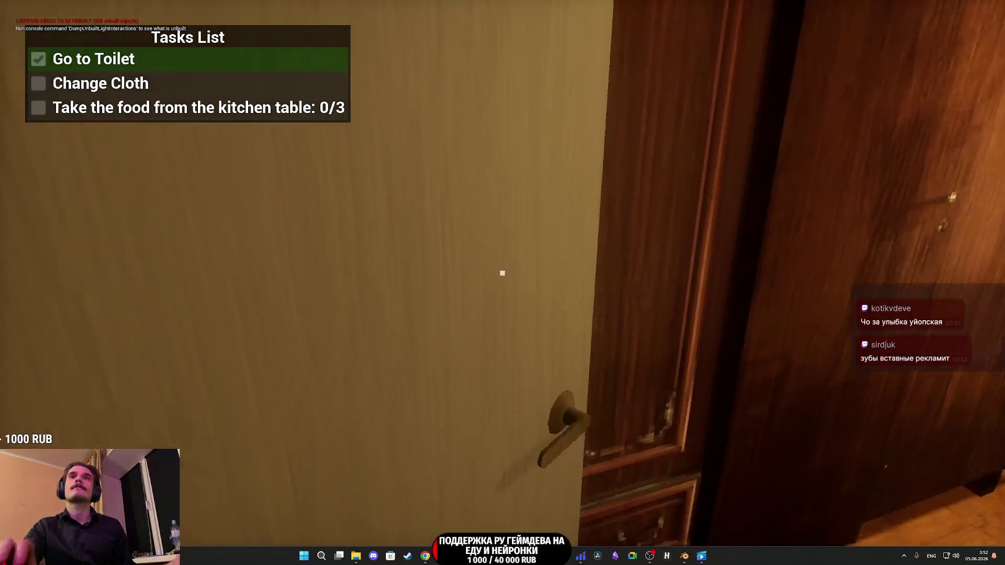
{"action": "key", "text": "w"}
{"action": "left_click", "coordinate": [502, 273]}
{"action": "left_click", "coordinate": [503, 273]}
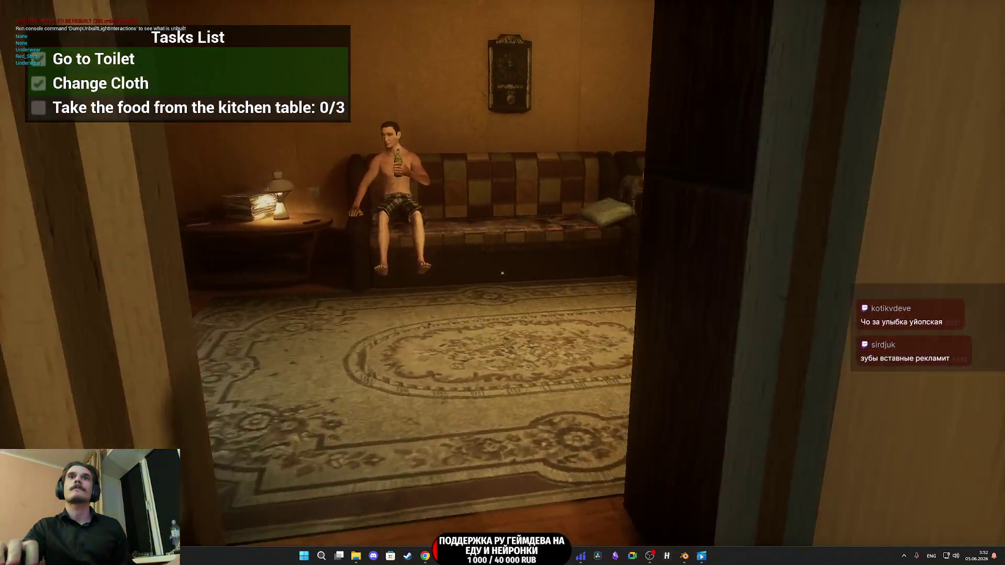
{"action": "key", "text": "w"}
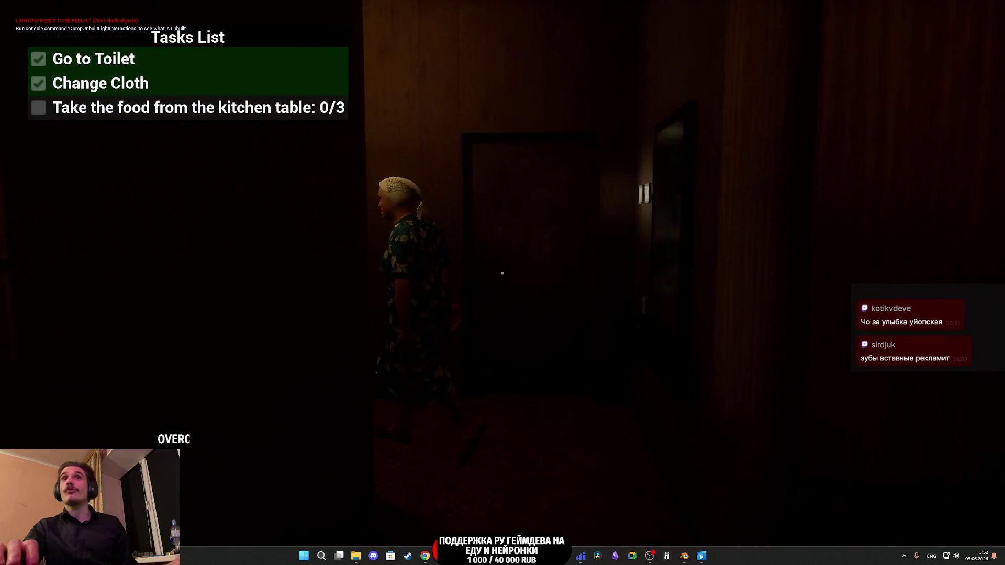
{"action": "key", "text": "w"}
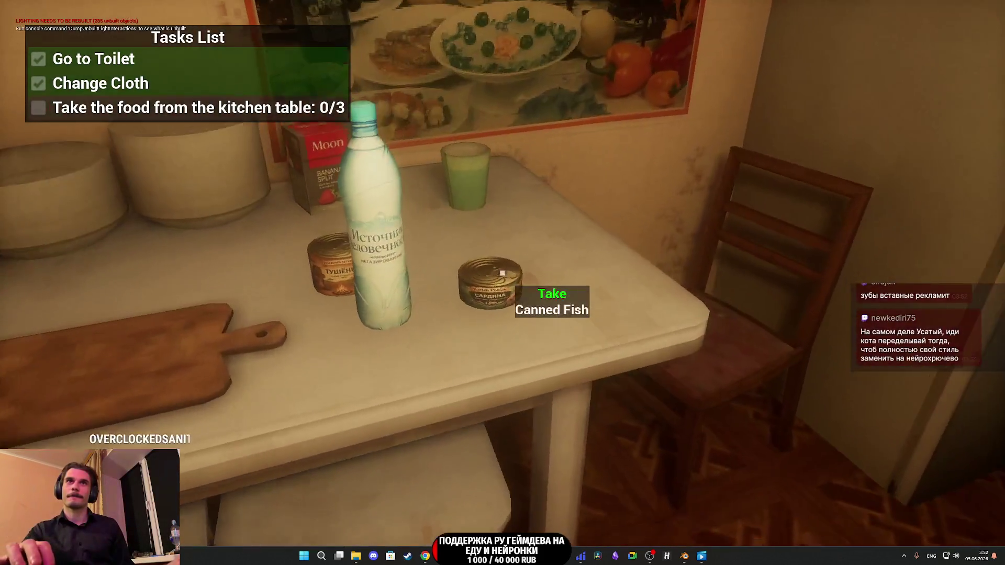
{"action": "left_click", "coordinate": [502, 273]}
{"action": "left_click", "coordinate": [503, 272]}
{"action": "left_click", "coordinate": [503, 273]}
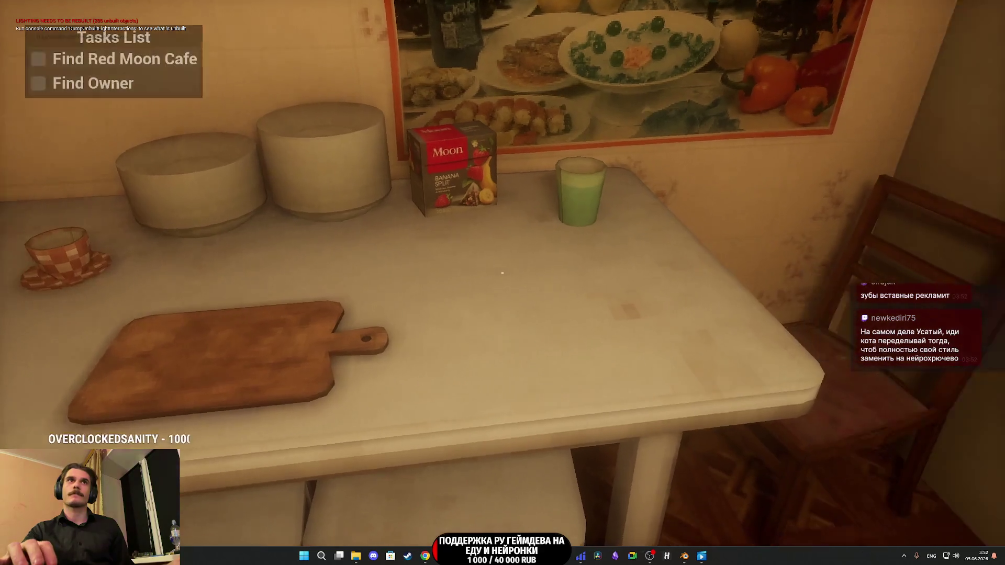
Step: Walk past the Red Moon Cafe through the gate to the parked Porsche, then stop playing
{"action": "key", "text": "w"}
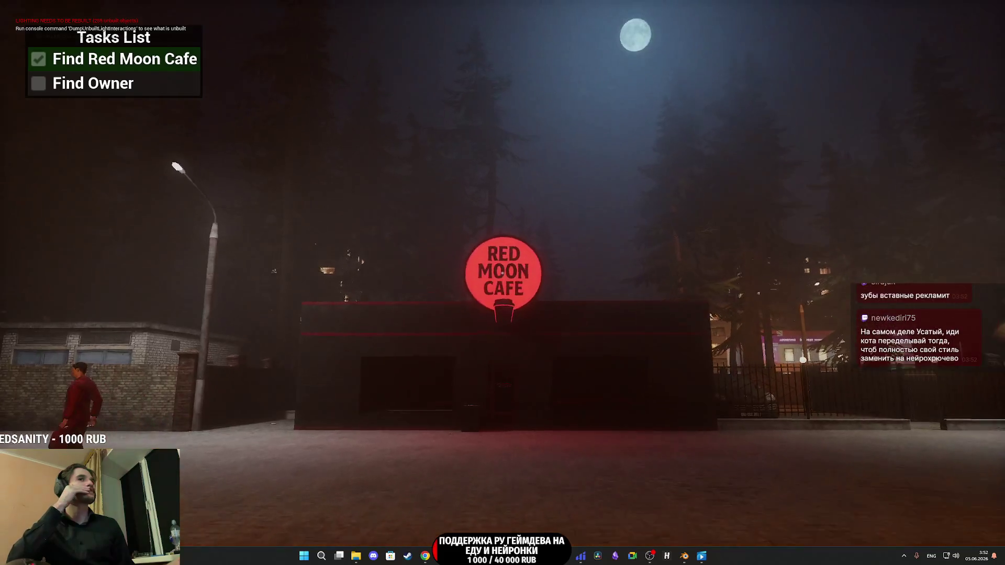
{"action": "key", "text": "w"}
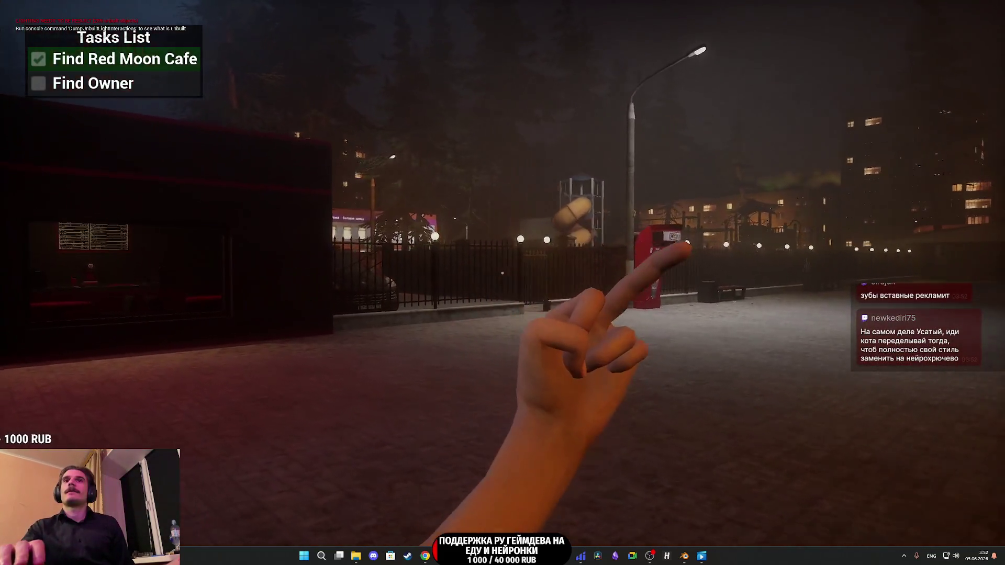
{"action": "key", "text": "w"}
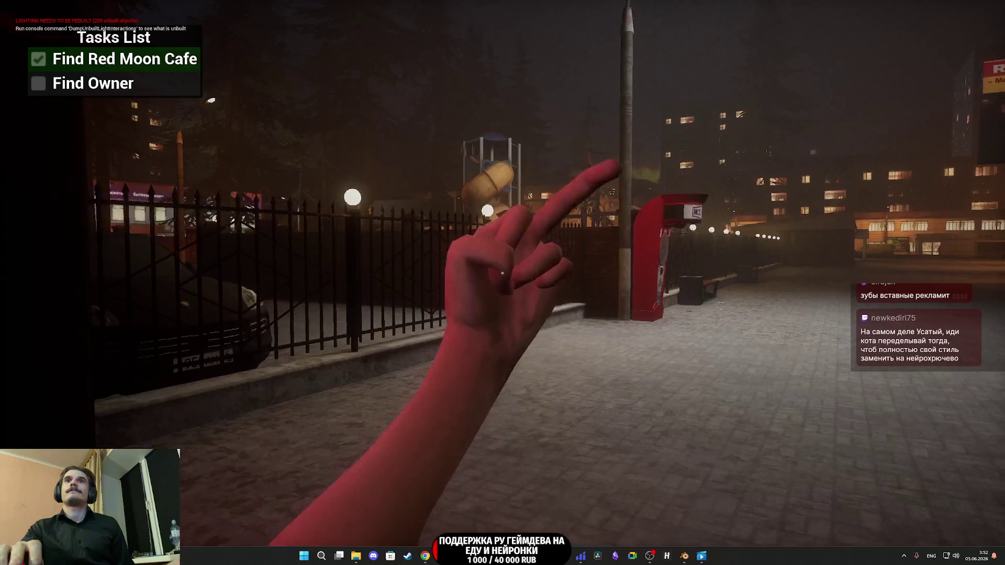
{"action": "key", "text": "w"}
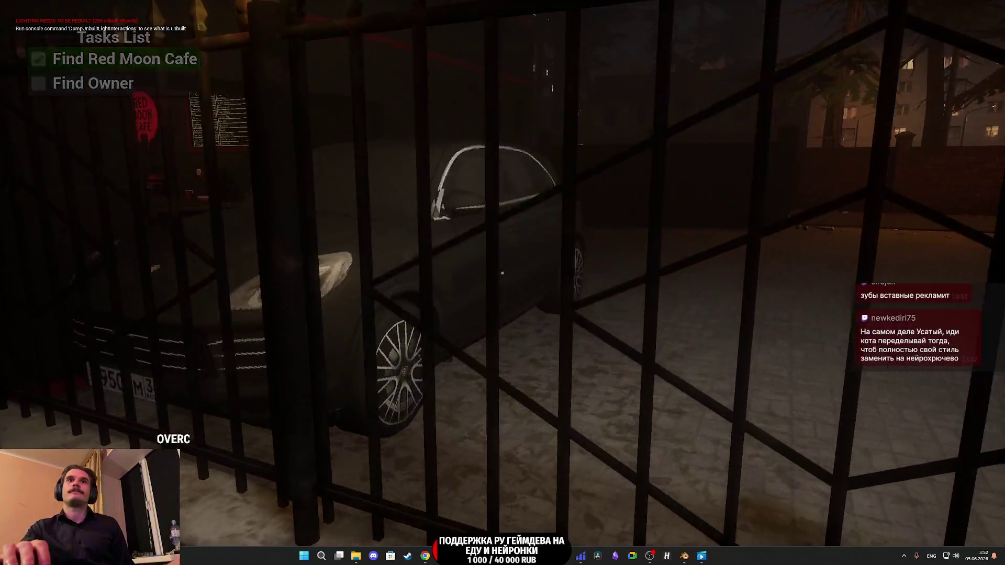
{"action": "key", "text": "w"}
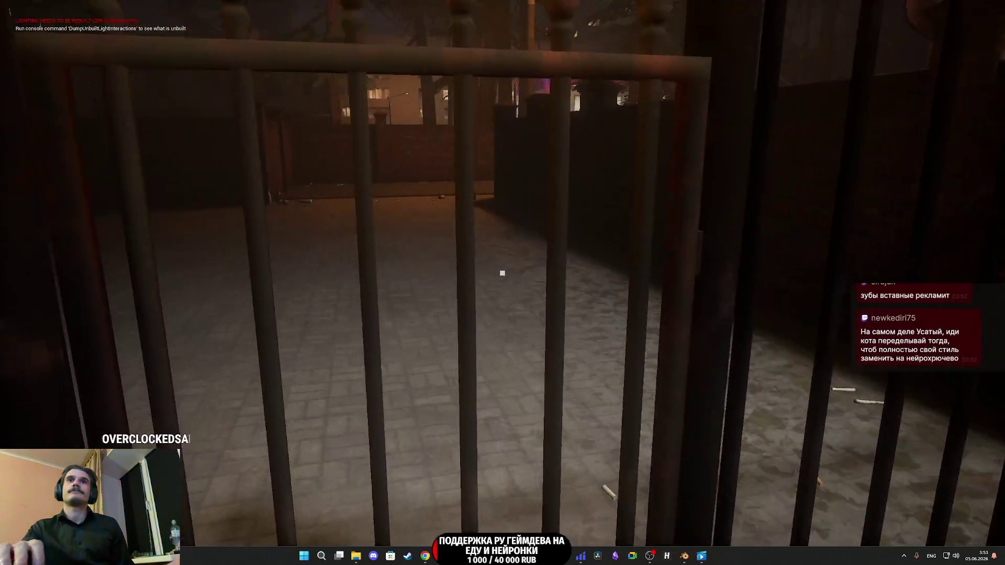
{"action": "key", "text": "w"}
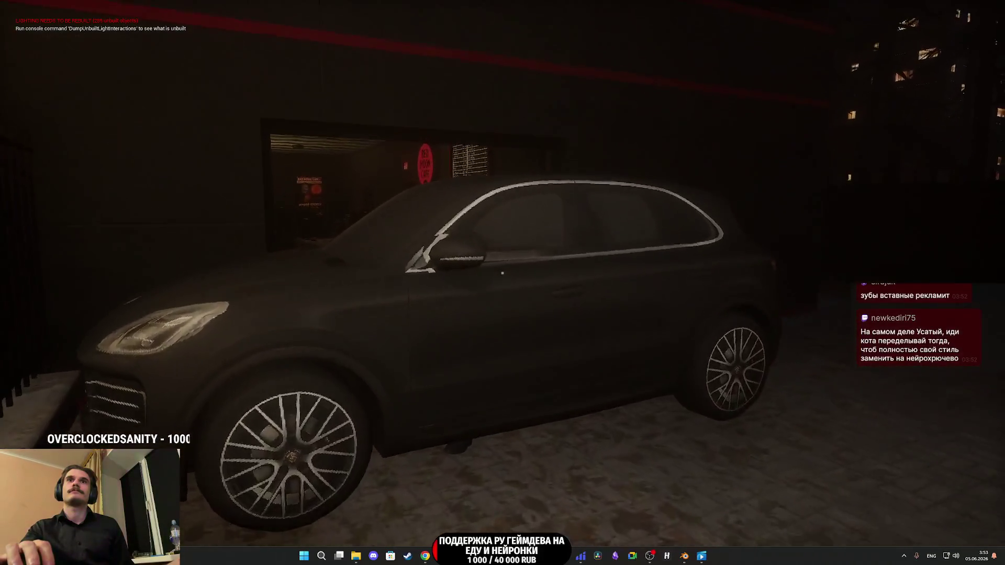
{"action": "key", "text": "w"}
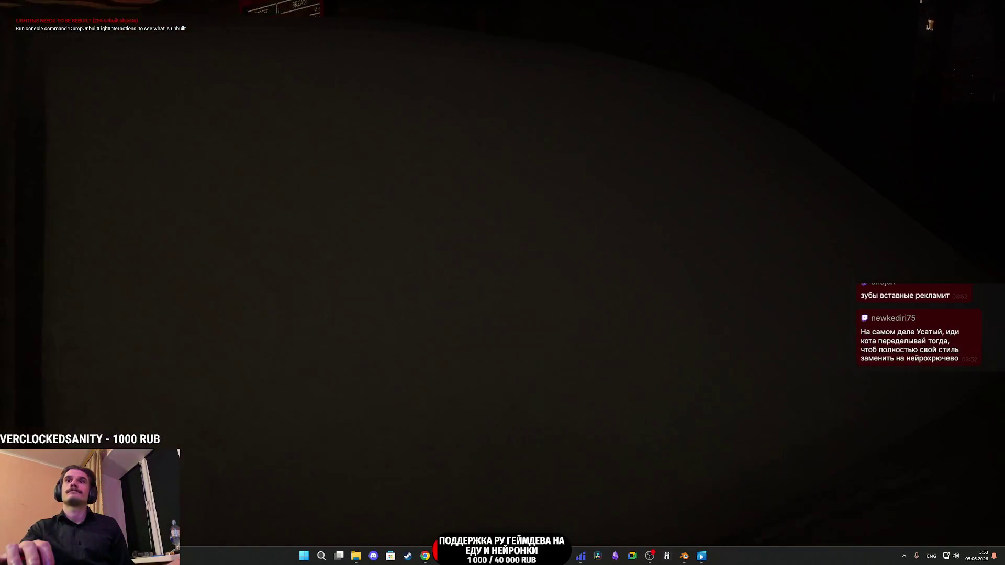
{"action": "key", "text": "w"}
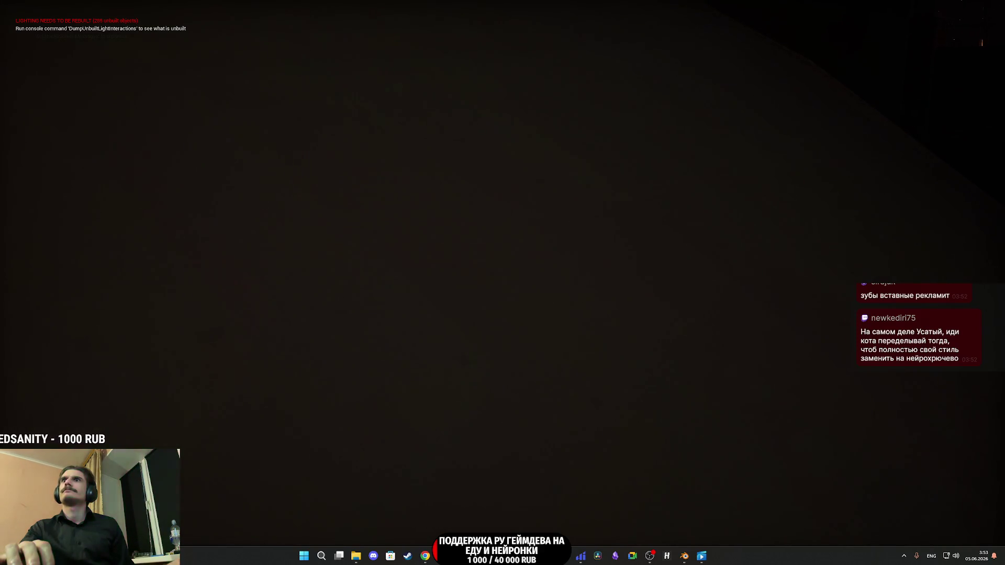
{"action": "key", "text": "Escape"}
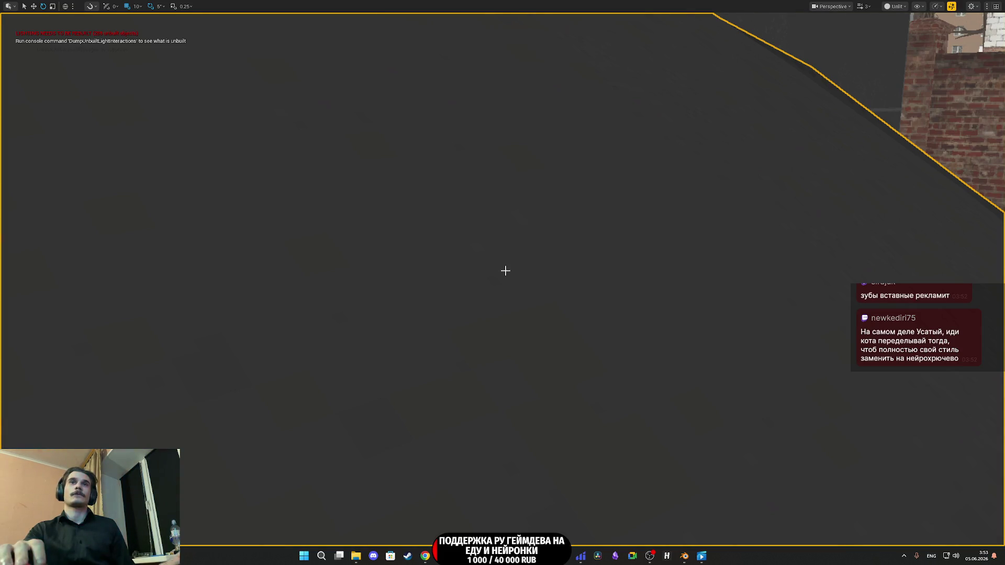
Step: Restore the full editor layout and open the CS_N1_02 level sequence
{"action": "key", "text": "f"}
{"action": "key", "text": "F11"}
{"action": "scroll", "coordinate": [507, 275], "scroll_direction": "down", "scroll_amount": 5}
{"action": "scroll", "coordinate": [556, 212], "scroll_direction": "up", "scroll_amount": 2}
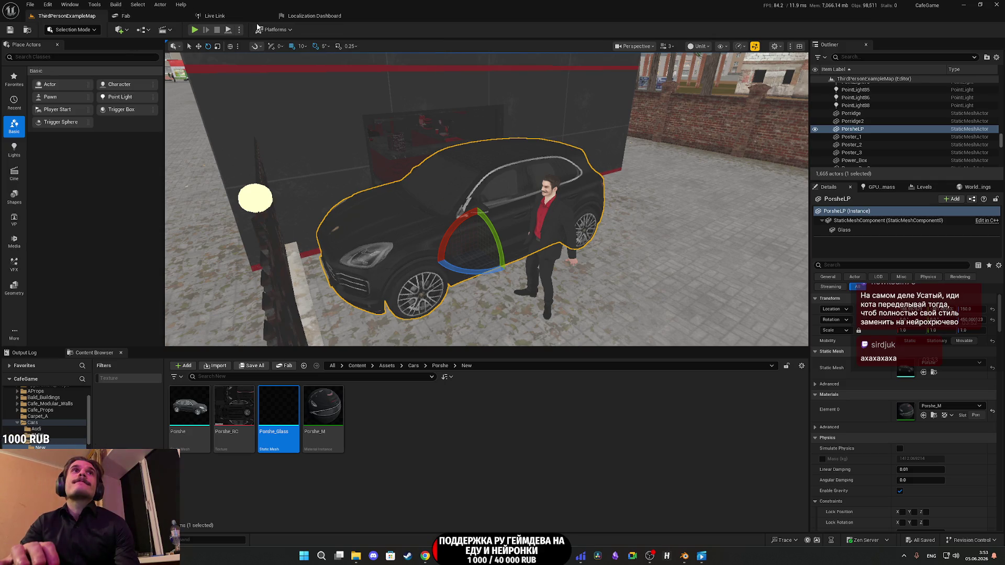
{"action": "left_click", "coordinate": [167, 31]}
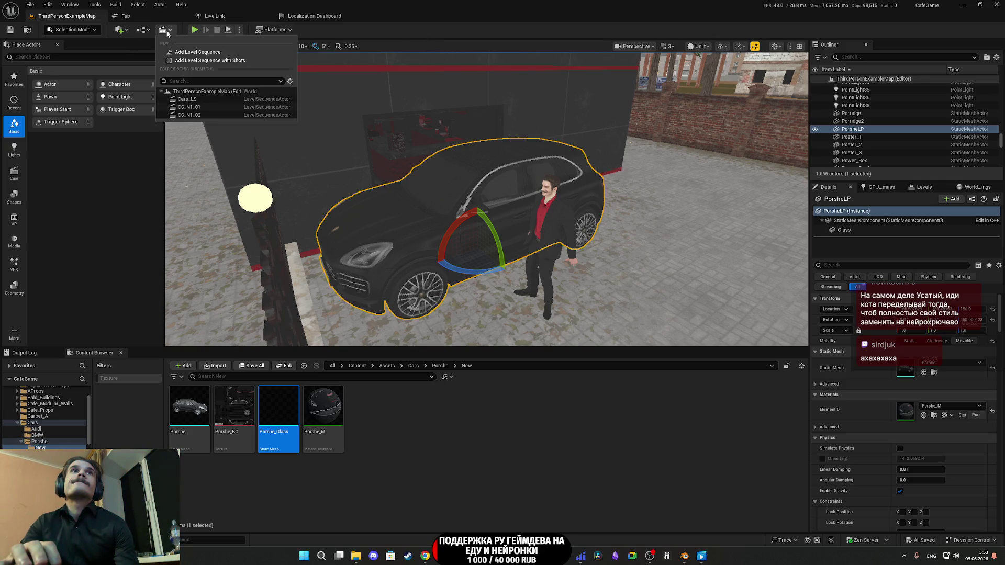
{"action": "left_click", "coordinate": [203, 114]}
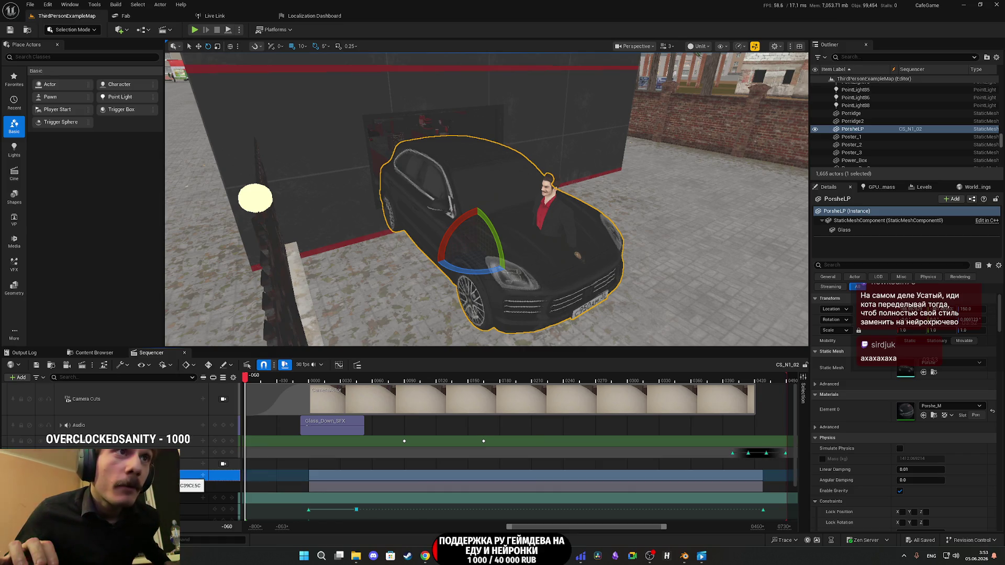
Step: Rotate PorsheLP about 90° on Z, save, and select the character seated in the car
{"action": "scroll", "coordinate": [518, 451], "scroll_direction": "down", "scroll_amount": 2}
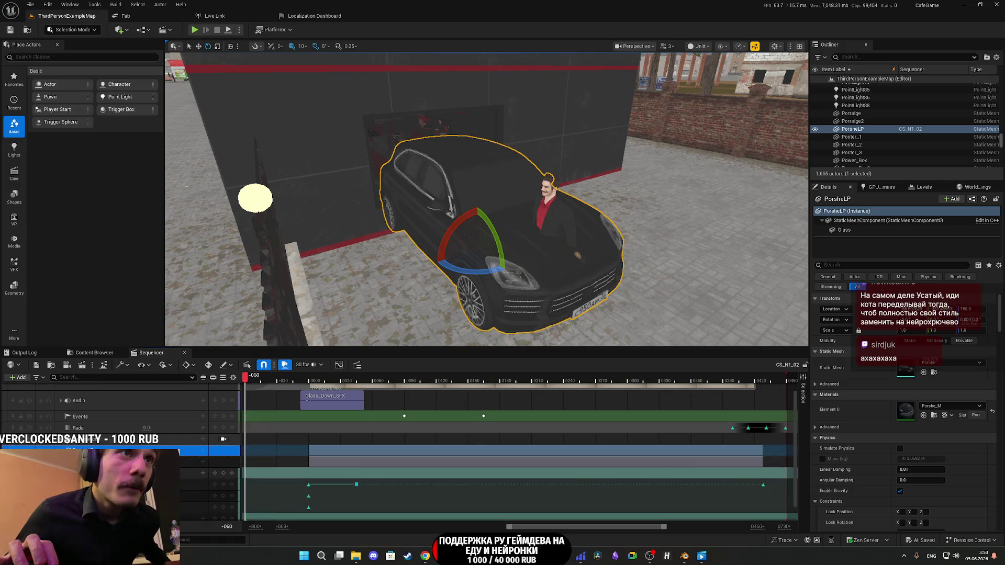
{"action": "scroll", "coordinate": [486, 450], "scroll_direction": "up", "scroll_amount": 2}
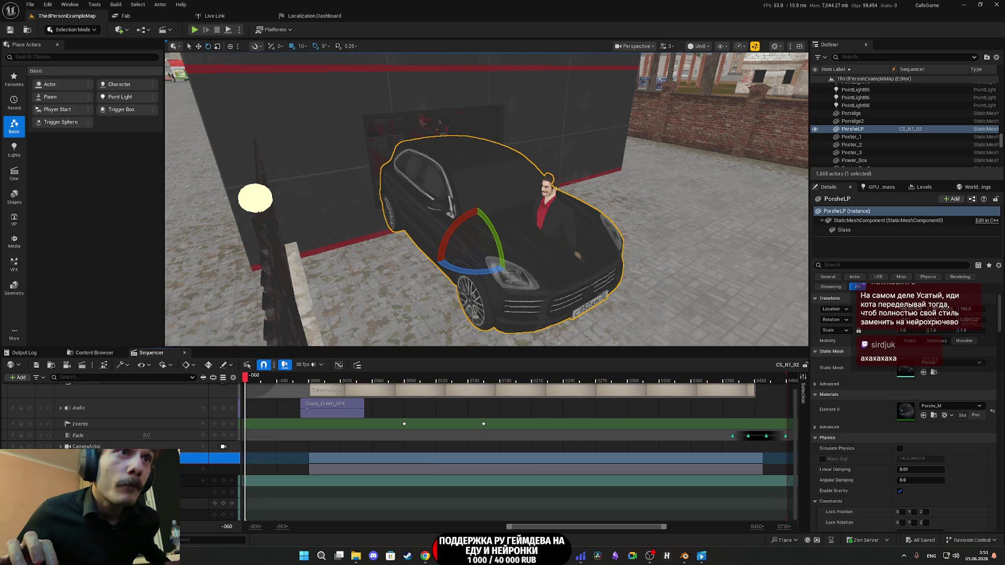
{"action": "scroll", "coordinate": [472, 471], "scroll_direction": "down", "scroll_amount": 2}
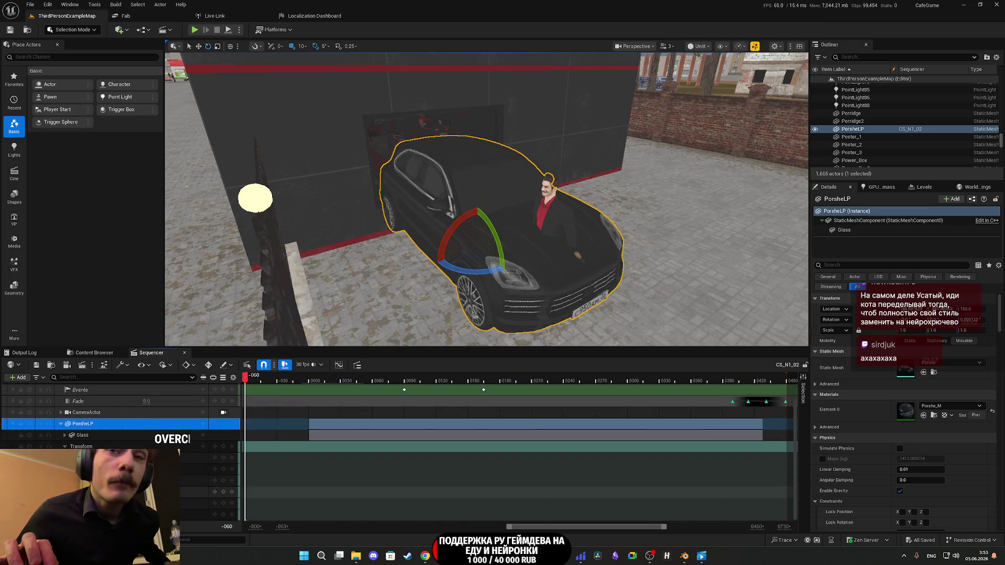
{"action": "mouse_move", "coordinate": [618, 530]}
{"action": "left_mouse_down"}
{"action": "mouse_move", "coordinate": [630, 529]}
{"action": "mouse_move", "coordinate": [604, 529]}
{"action": "left_mouse_up"}
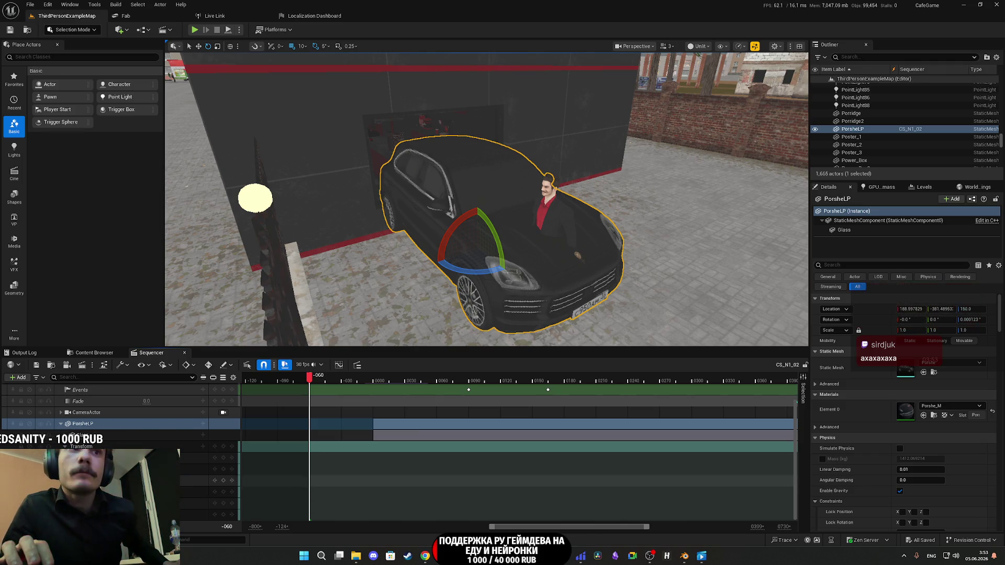
{"action": "mouse_move", "coordinate": [971, 320]}
{"action": "left_mouse_down"}
{"action": "mouse_move", "coordinate": [1003, 320]}
{"action": "mouse_move", "coordinate": [978, 320]}
{"action": "left_mouse_up"}
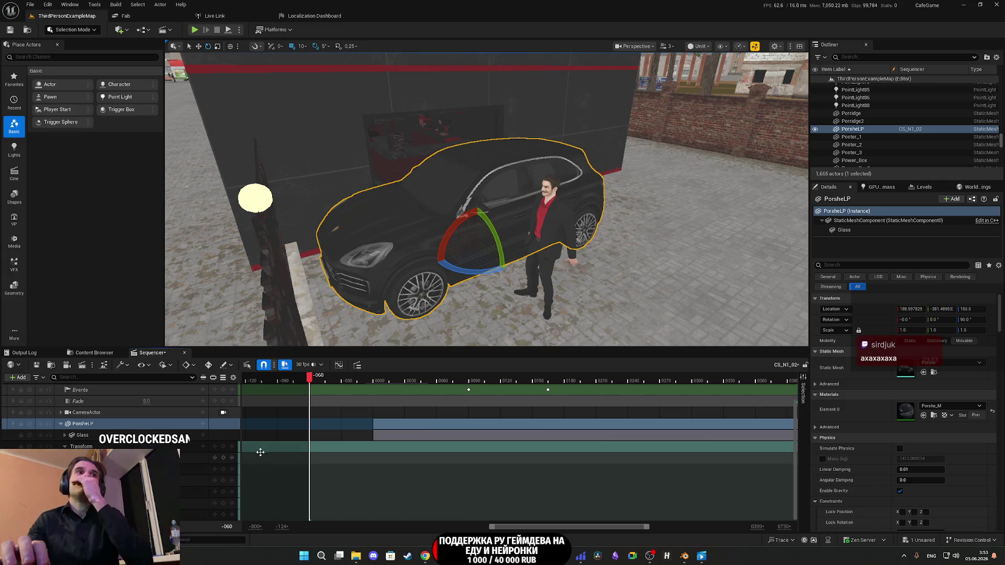
{"action": "left_click", "coordinate": [225, 504]}
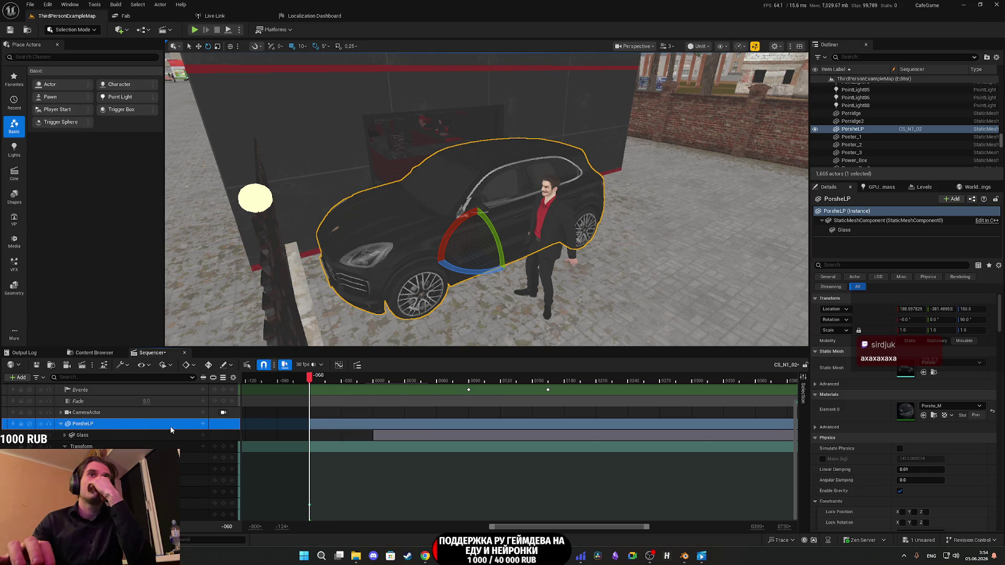
{"action": "left_click", "coordinate": [35, 366]}
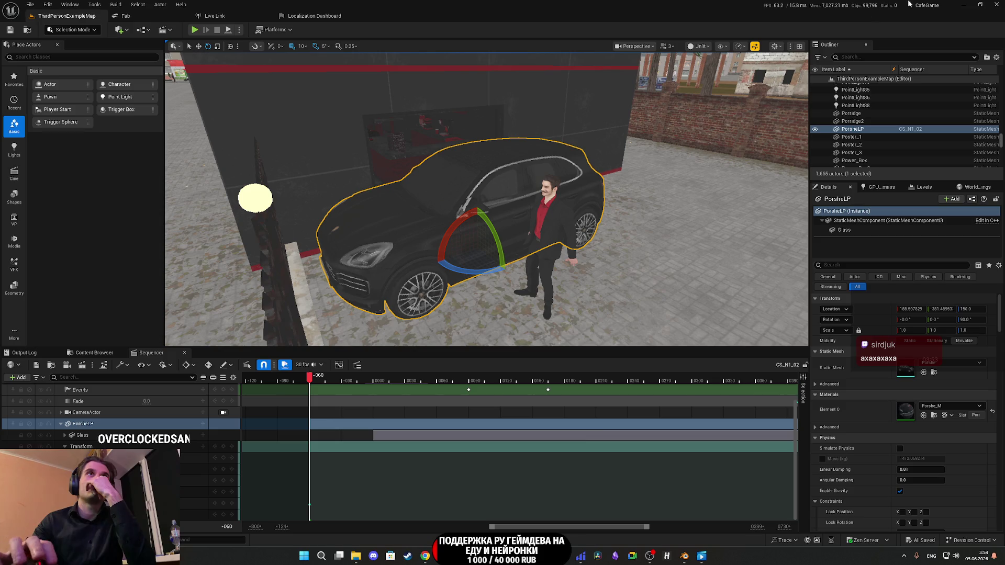
{"action": "mouse_move", "coordinate": [476, 251]}
{"action": "left_mouse_down"}
{"action": "mouse_move", "coordinate": [419, 230]}
{"action": "mouse_move", "coordinate": [479, 277]}
{"action": "left_mouse_up"}
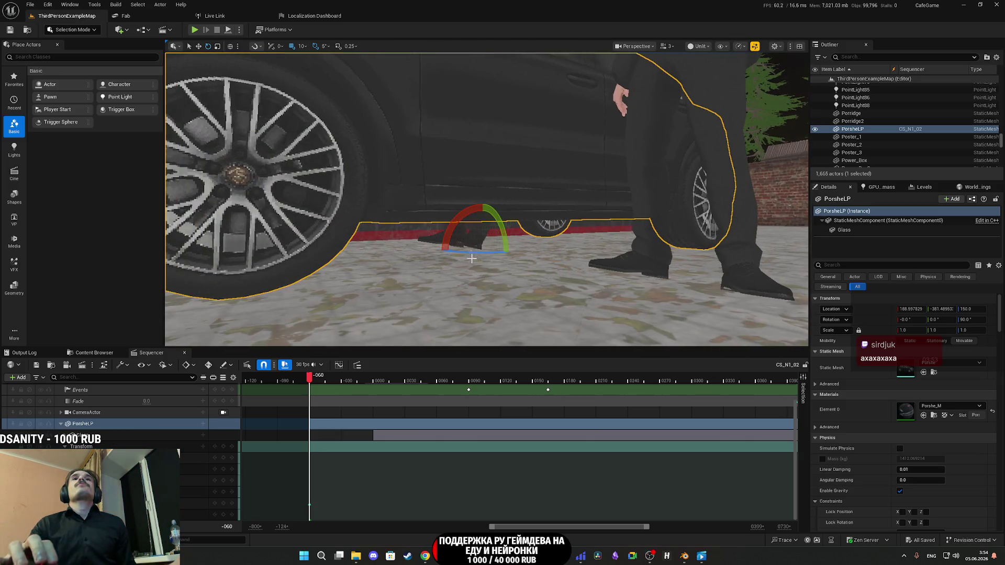
{"action": "left_click", "coordinate": [473, 236]}
Step: Move the seated MaleNaked2_Anim figure along Z so it sits slightly higher
{"action": "mouse_move", "coordinate": [474, 236]}
{"action": "left_mouse_down"}
{"action": "mouse_move", "coordinate": [440, 235]}
{"action": "mouse_move", "coordinate": [449, 225]}
{"action": "left_mouse_up"}
{"action": "key", "text": "w"}
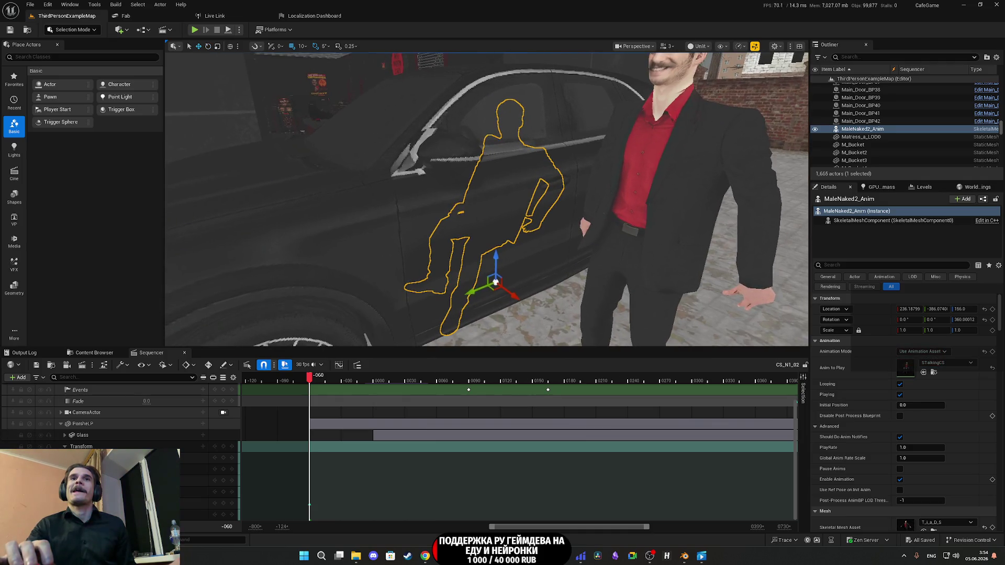
{"action": "mouse_move", "coordinate": [494, 255]}
{"action": "left_mouse_down"}
{"action": "mouse_move", "coordinate": [491, 246]}
{"action": "mouse_move", "coordinate": [500, 335]}
{"action": "mouse_move", "coordinate": [478, 279]}
{"action": "mouse_move", "coordinate": [469, 317]}
{"action": "mouse_move", "coordinate": [478, 314]}
{"action": "mouse_move", "coordinate": [466, 295]}
{"action": "left_mouse_up"}
Step: Scrub the CS_N1_02 playhead to frame 0074 and view the shot through the sequence camera
{"action": "left_click_drag", "start_coordinate": [318, 383], "coordinate": [460, 387]}
{"action": "left_click_drag", "start_coordinate": [541, 253], "coordinate": [534, 309]}
{"action": "scroll", "coordinate": [202, 446], "scroll_direction": "up", "scroll_amount": 3}
{"action": "left_click", "coordinate": [223, 399]}
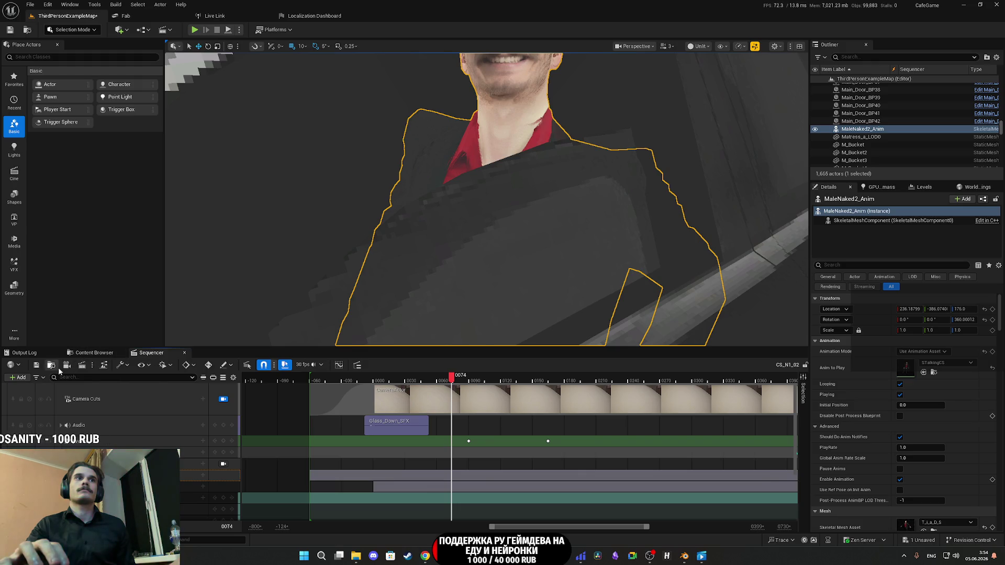
{"action": "left_click", "coordinate": [224, 399]}
{"action": "mouse_move", "coordinate": [517, 235]}
{"action": "left_mouse_down"}
{"action": "mouse_move", "coordinate": [539, 220]}
{"action": "mouse_move", "coordinate": [499, 230]}
{"action": "left_mouse_up"}
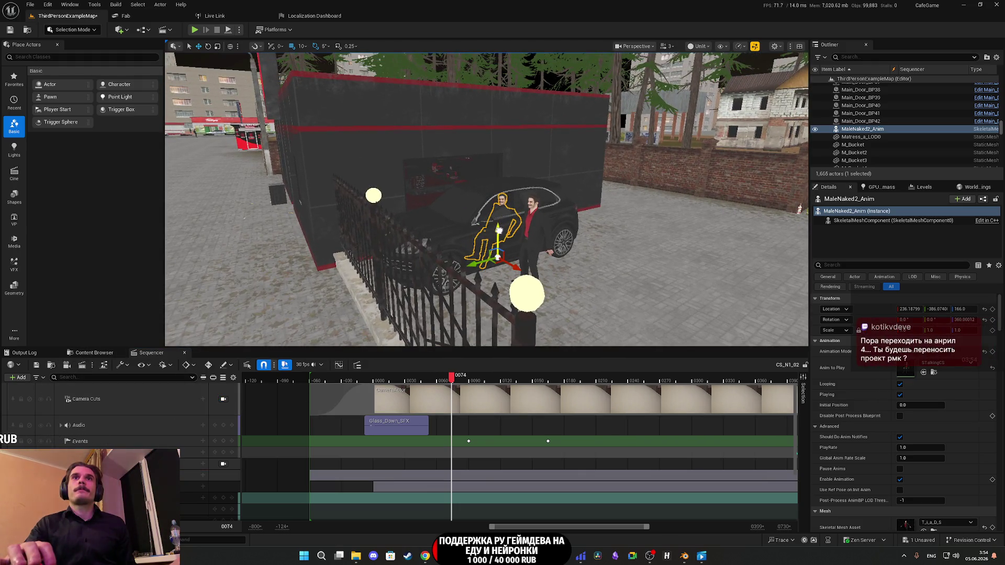
{"action": "left_click", "coordinate": [226, 401]}
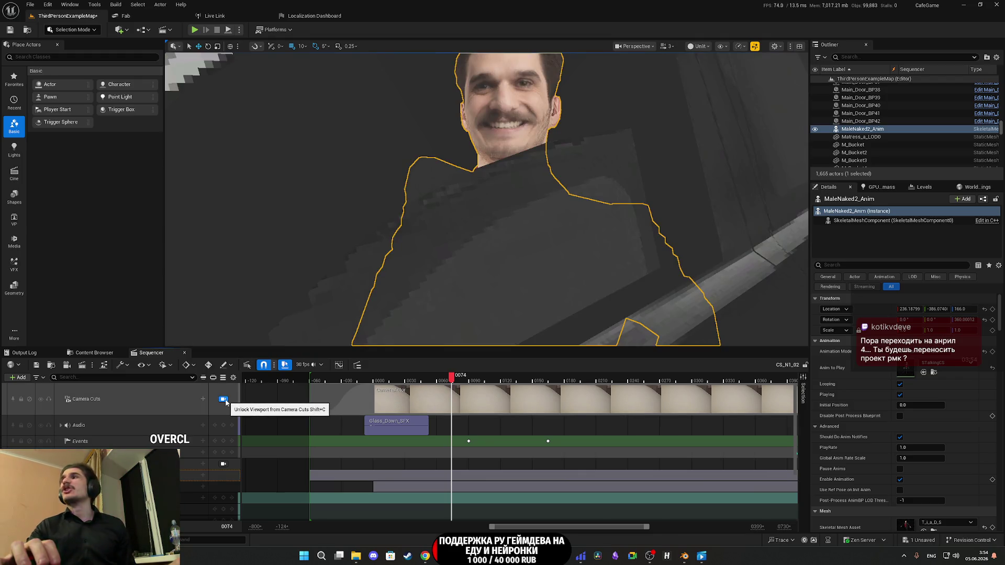
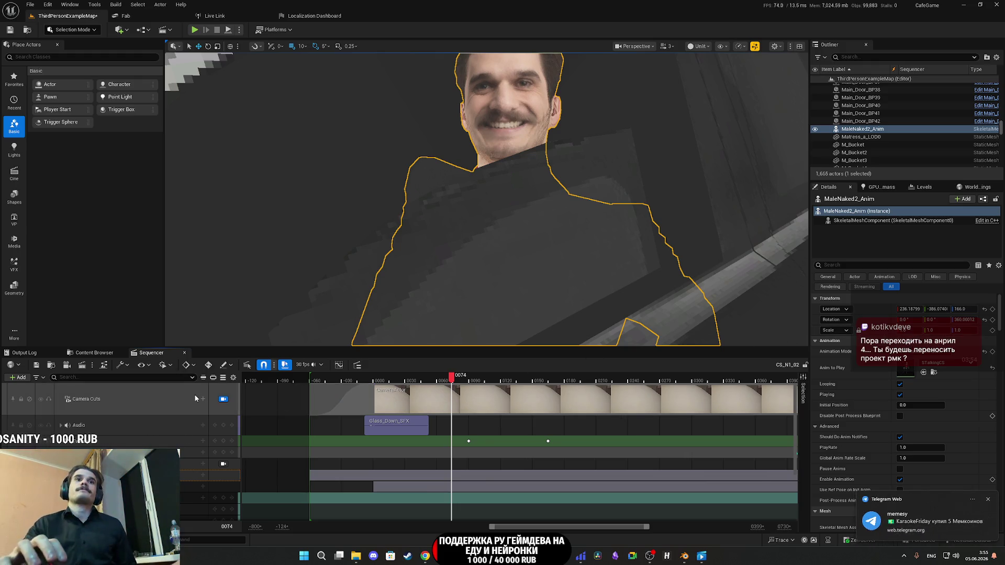
Step: Unlock the viewport from the cutscene camera and move the playhead before the sequence start
{"action": "scroll", "coordinate": [400, 451], "scroll_direction": "down", "scroll_amount": 1}
{"action": "scroll", "coordinate": [228, 409], "scroll_direction": "up", "scroll_amount": 1}
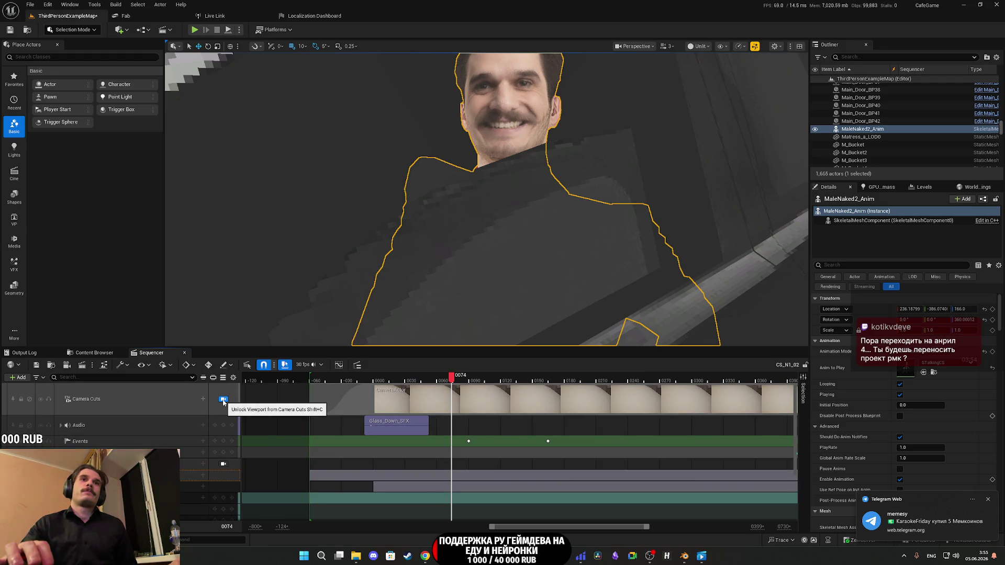
{"action": "left_click", "coordinate": [223, 399]}
{"action": "left_click", "coordinate": [310, 382]}
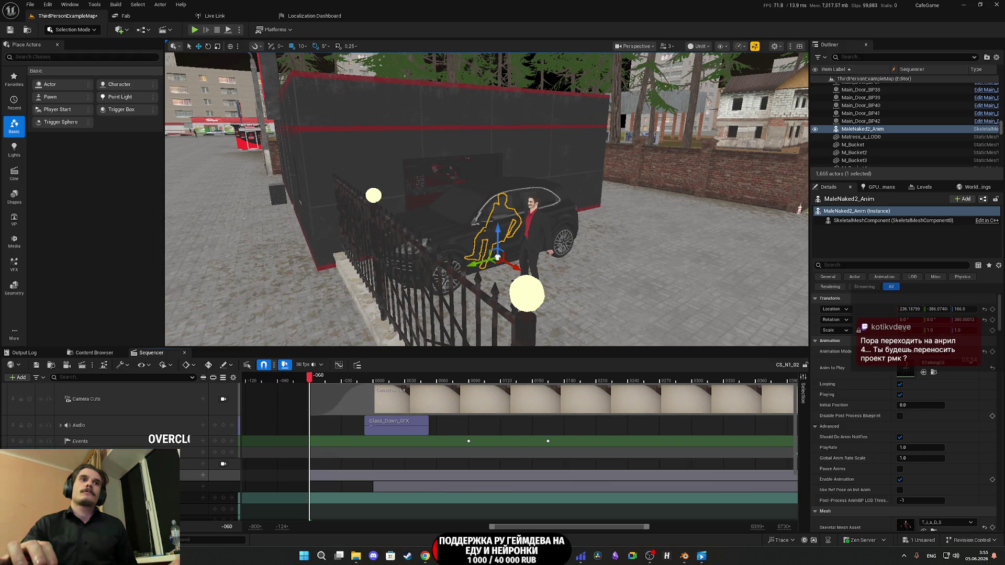
Step: Collapse the lower sequence tracks and select the cutscene's CameraActor
{"action": "left_click", "coordinate": [88, 443]}
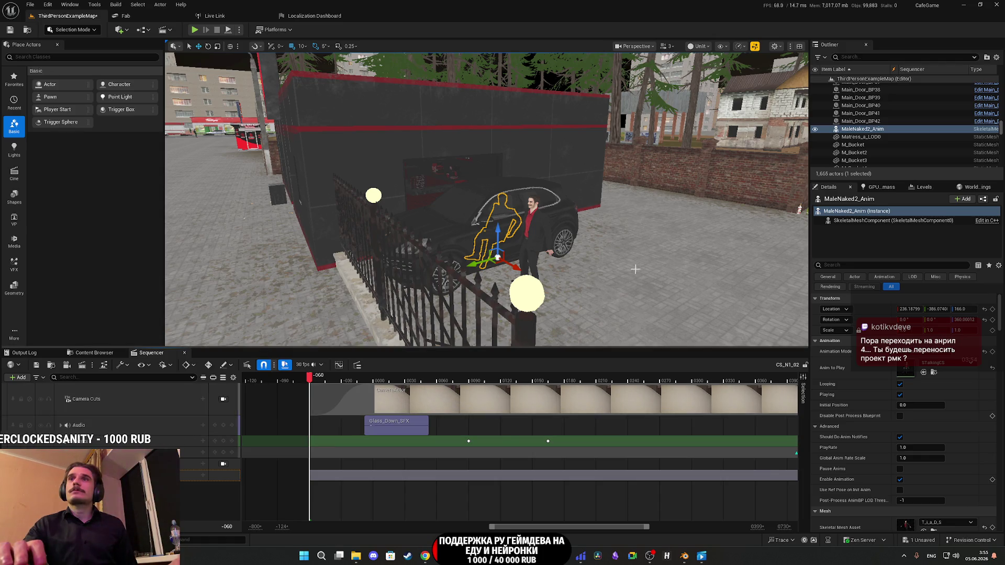
{"action": "scroll", "coordinate": [657, 268], "scroll_direction": "up", "scroll_amount": 10}
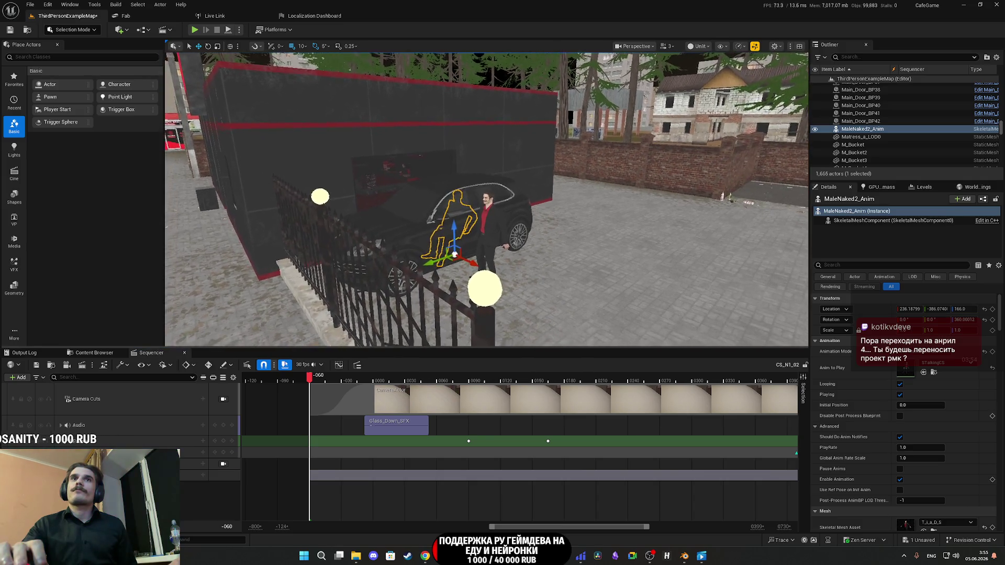
{"action": "scroll", "coordinate": [512, 294], "scroll_direction": "up", "scroll_amount": 3}
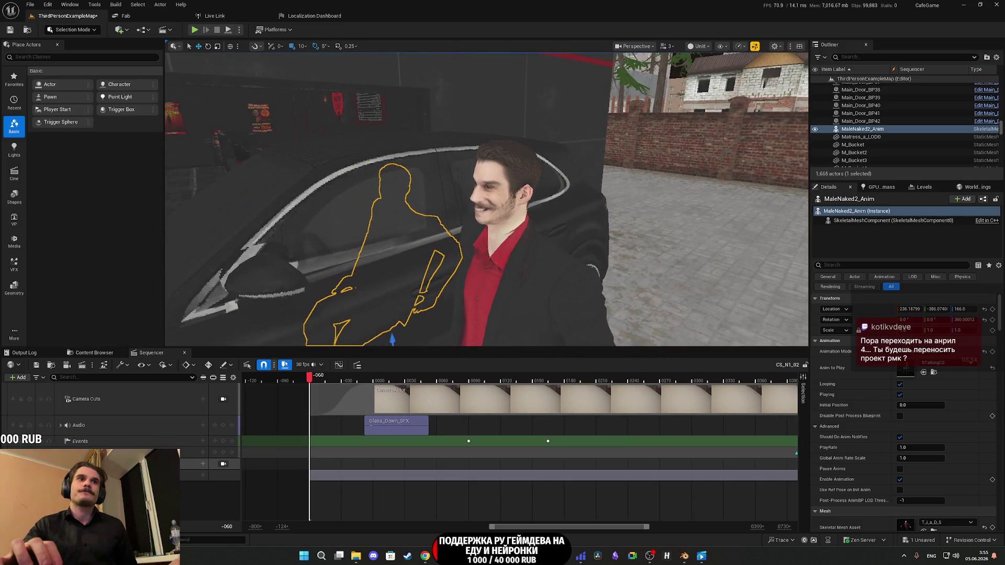
{"action": "left_click", "coordinate": [196, 464]}
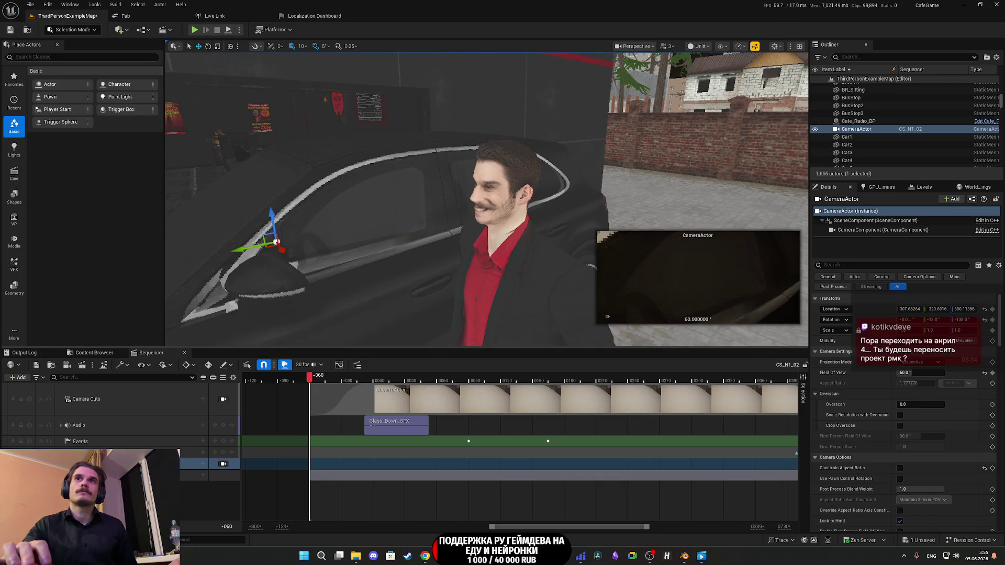
Step: Scrub to frame 0066 and expand the CameraActor and CameraComponent tracks
{"action": "scroll", "coordinate": [487, 199], "scroll_direction": "down", "scroll_amount": 10}
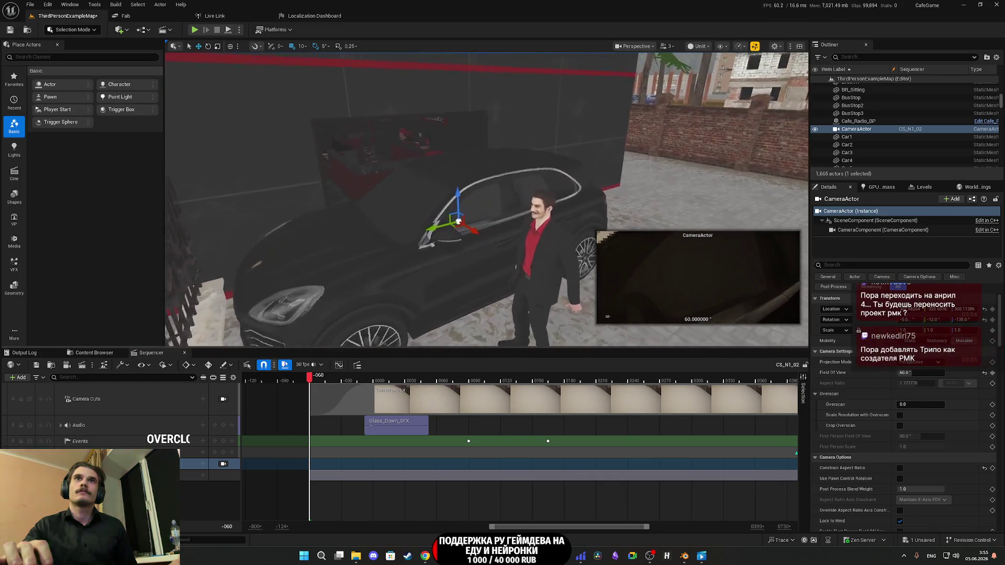
{"action": "left_click", "coordinate": [332, 379]}
{"action": "mouse_move", "coordinate": [333, 382]}
{"action": "left_mouse_down"}
{"action": "mouse_move", "coordinate": [459, 385]}
{"action": "mouse_move", "coordinate": [444, 386]}
{"action": "left_mouse_up"}
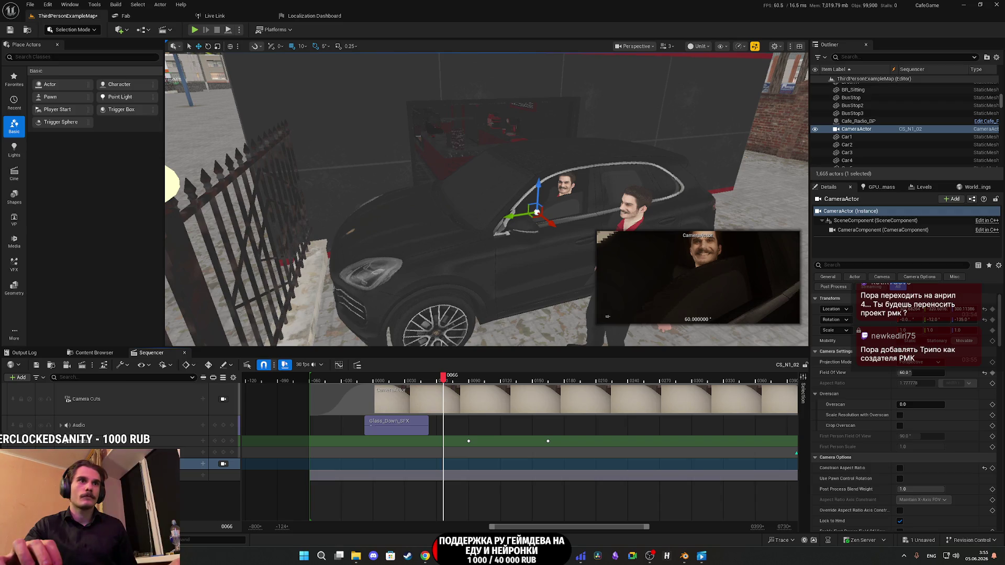
{"action": "left_click", "coordinate": [60, 463]}
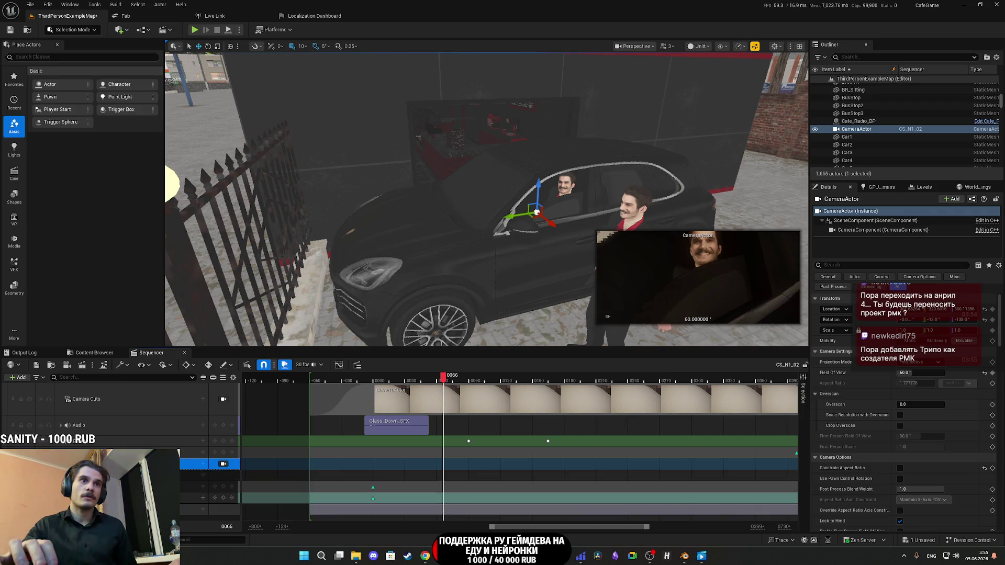
{"action": "scroll", "coordinate": [401, 456], "scroll_direction": "down", "scroll_amount": 2}
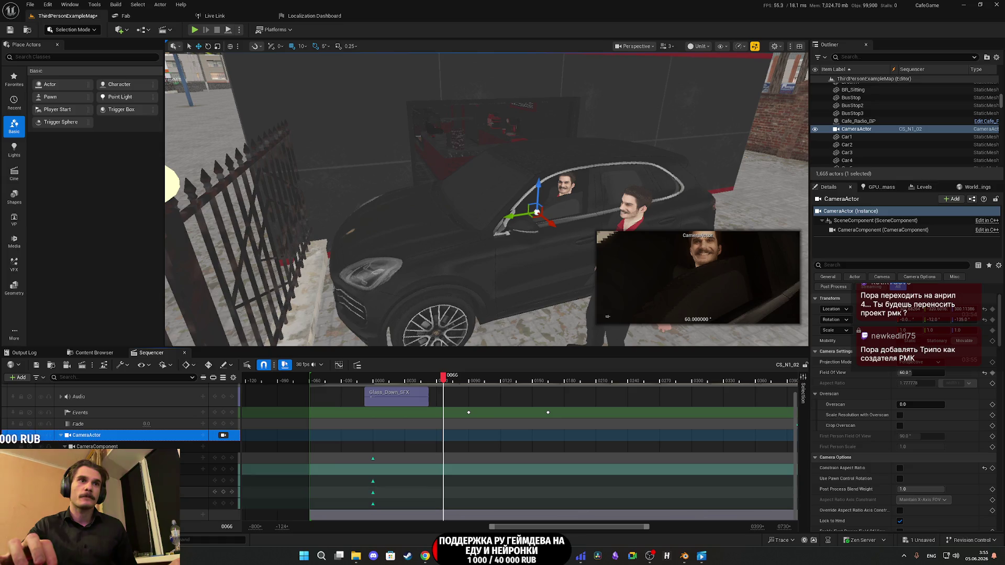
{"action": "left_click", "coordinate": [69, 492]}
{"action": "left_click", "coordinate": [63, 481]}
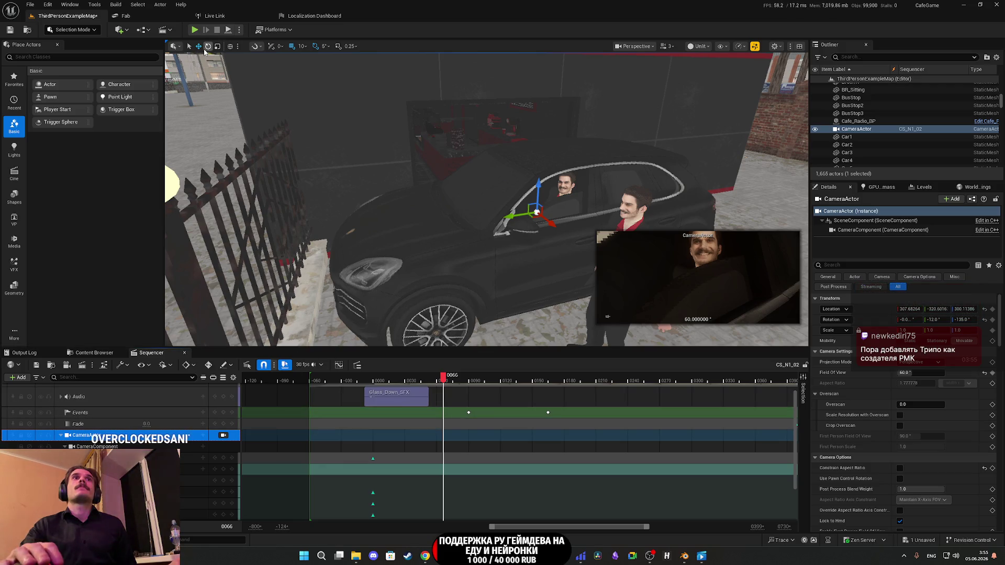
Step: Raise the camera beside the car window and key its Location at frame 0074
{"action": "left_click_drag", "start_coordinate": [522, 224], "coordinate": [479, 219]}
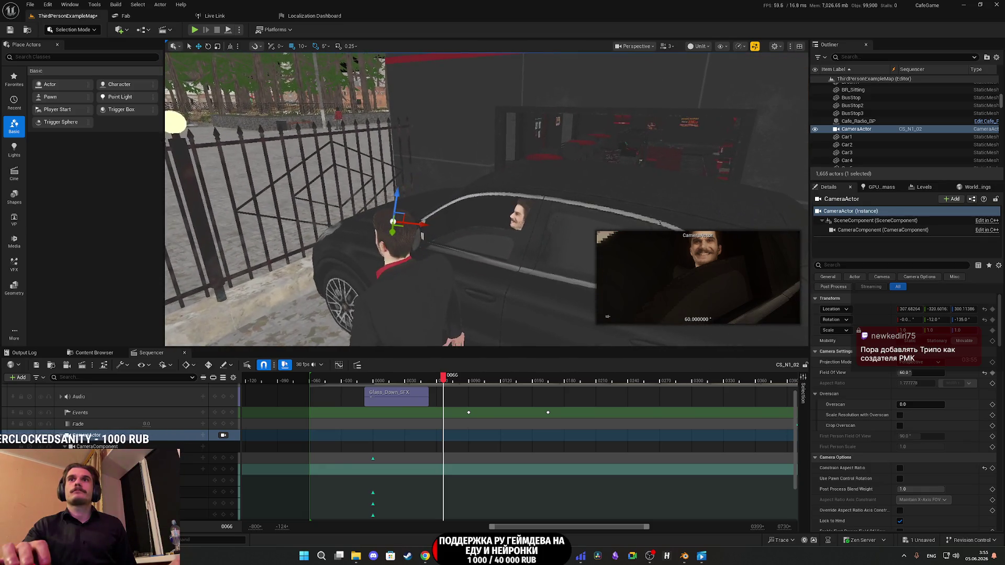
{"action": "left_click_drag", "start_coordinate": [397, 194], "coordinate": [398, 183]}
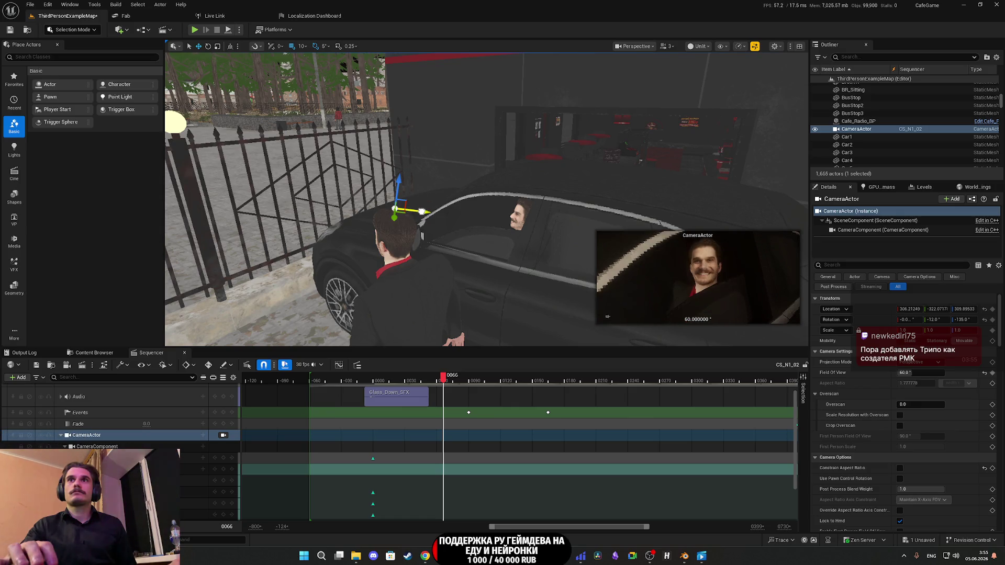
{"action": "left_click_drag", "start_coordinate": [422, 212], "coordinate": [409, 211]}
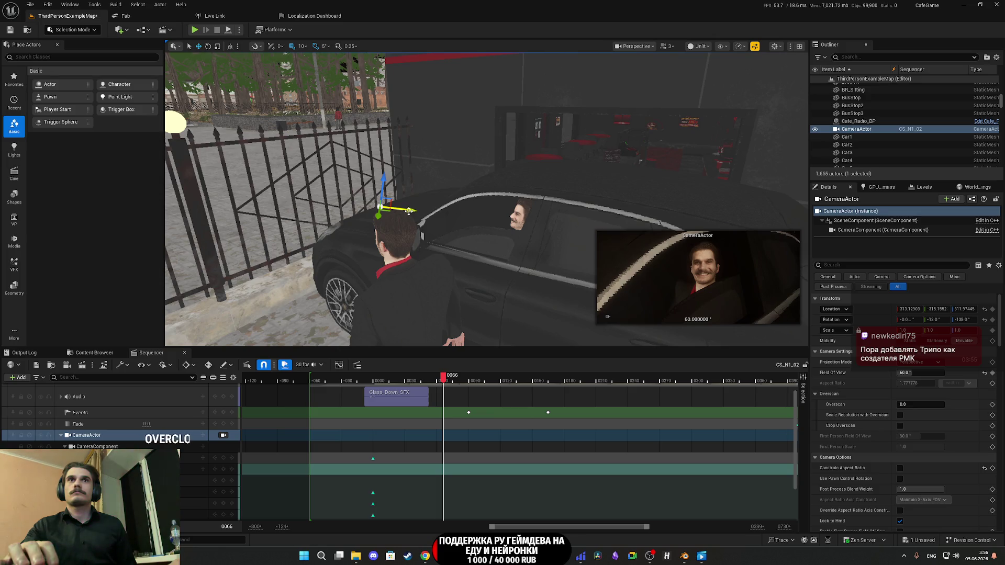
{"action": "left_click", "coordinate": [375, 381]}
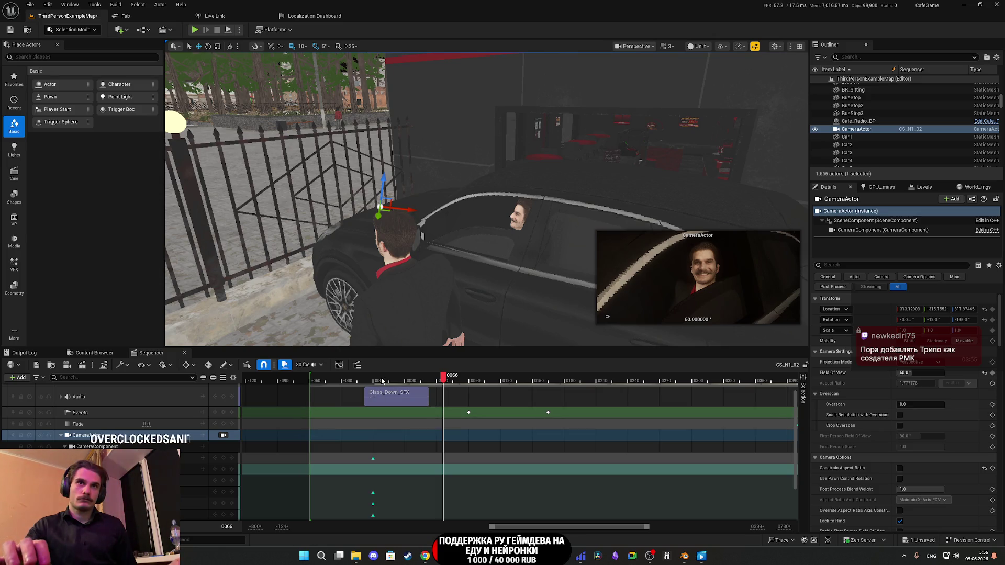
{"action": "left_click_drag", "start_coordinate": [375, 382], "coordinate": [461, 390]}
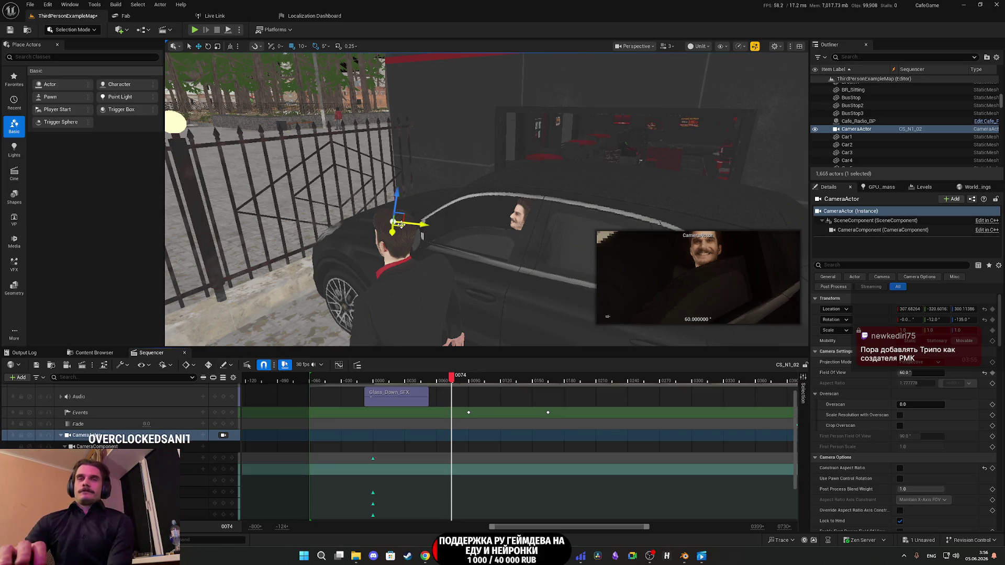
{"action": "left_click_drag", "start_coordinate": [397, 189], "coordinate": [415, 210]}
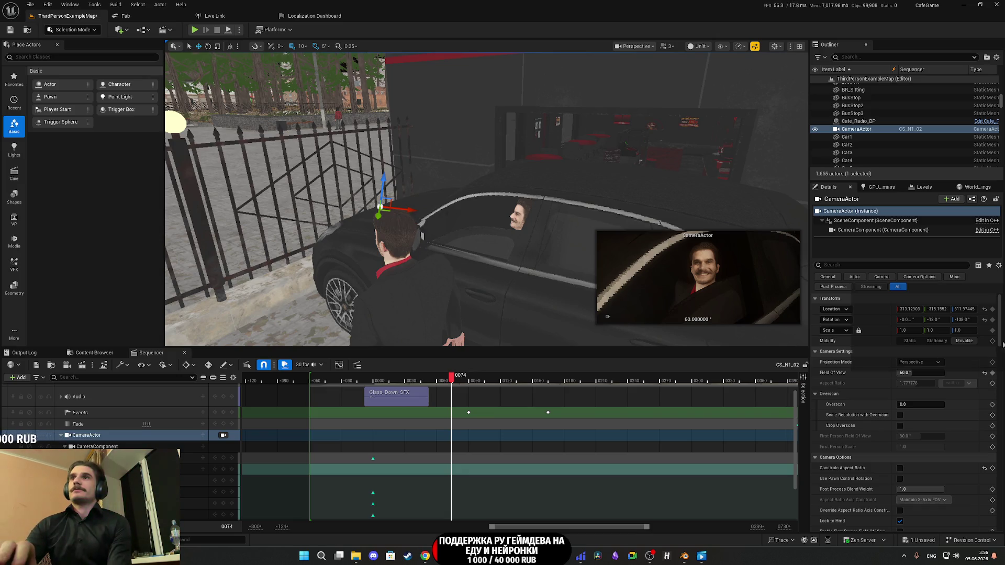
{"action": "left_click", "coordinate": [993, 310]}
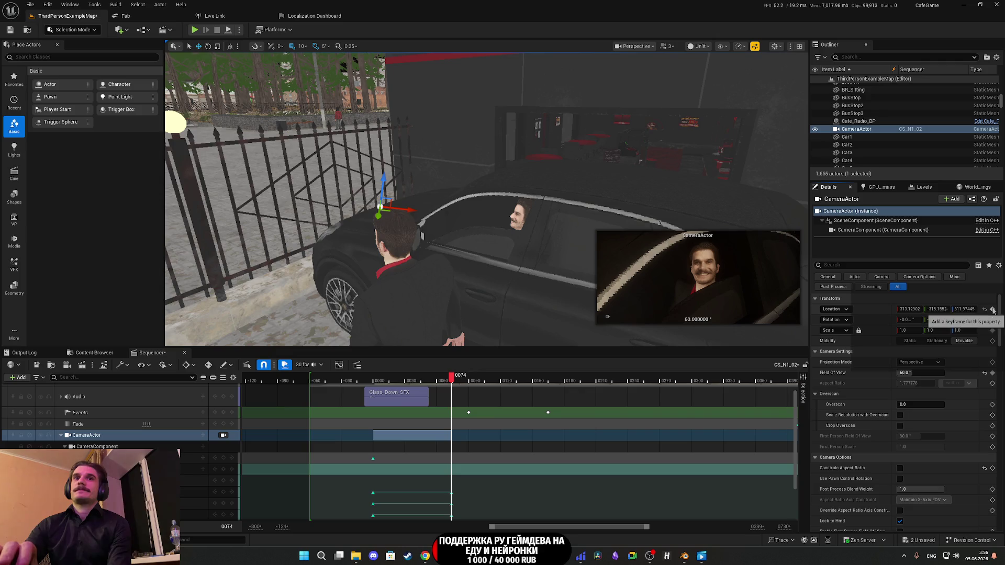
Step: Delete the camera's old starting Location keys and move the new keys to frame 0000
{"action": "scroll", "coordinate": [413, 496], "scroll_direction": "down", "scroll_amount": 3}
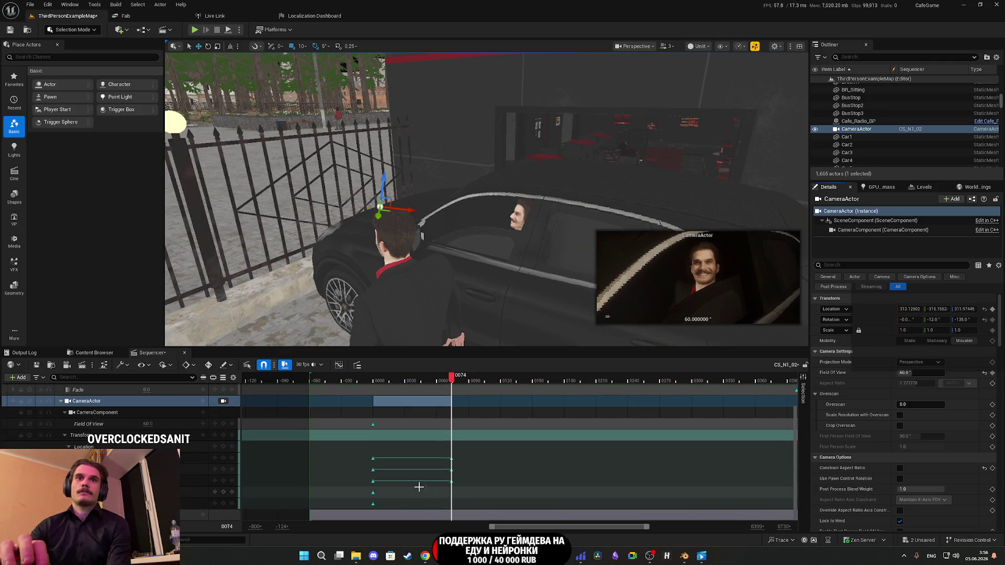
{"action": "left_click_drag", "start_coordinate": [398, 485], "coordinate": [371, 456]}
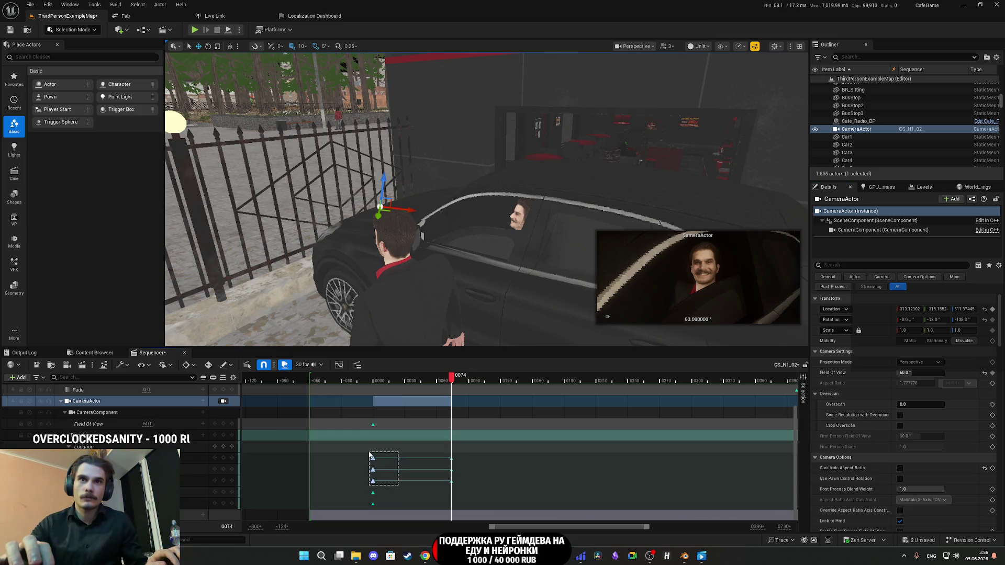
{"action": "key", "text": "Delete"}
{"action": "mouse_move", "coordinate": [472, 482]}
{"action": "left_mouse_down"}
{"action": "mouse_move", "coordinate": [442, 453]}
{"action": "mouse_move", "coordinate": [373, 465]}
{"action": "left_mouse_up"}
{"action": "left_click", "coordinate": [413, 471]}
Step: Play and scrub from the start to check the driver close-up, then select the car's Glass
{"action": "left_click_drag", "start_coordinate": [375, 385], "coordinate": [370, 384]}
{"action": "key", "text": "space"}
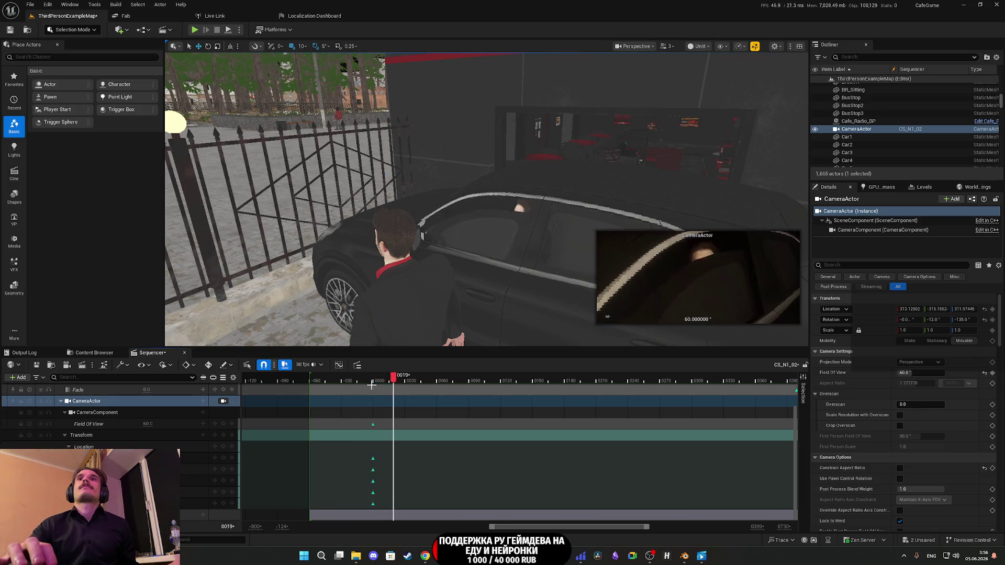
{"action": "key", "text": "space"}
{"action": "left_click_drag", "start_coordinate": [373, 385], "coordinate": [387, 386]}
{"action": "left_click_drag", "start_coordinate": [400, 382], "coordinate": [412, 380]}
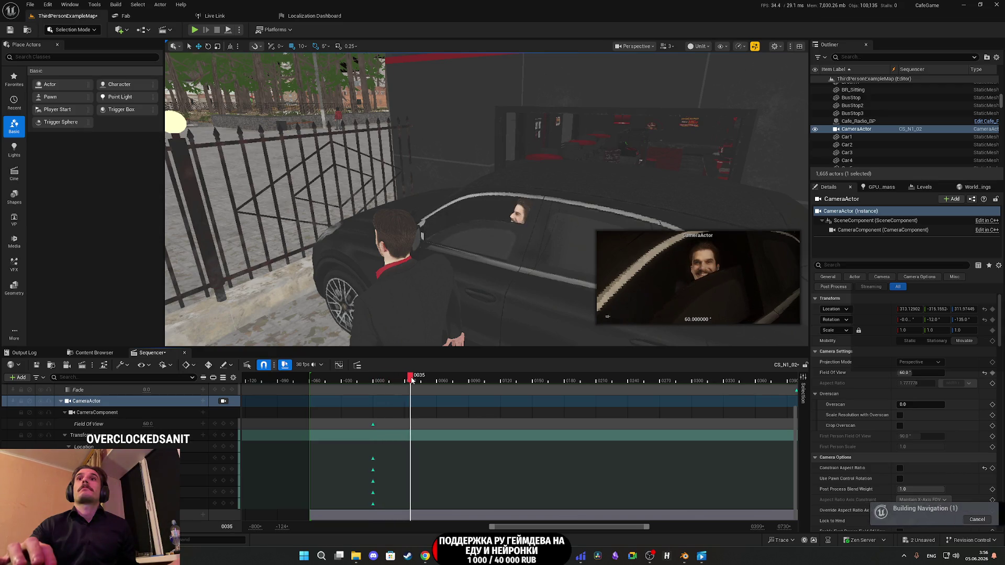
{"action": "left_click", "coordinate": [61, 401]}
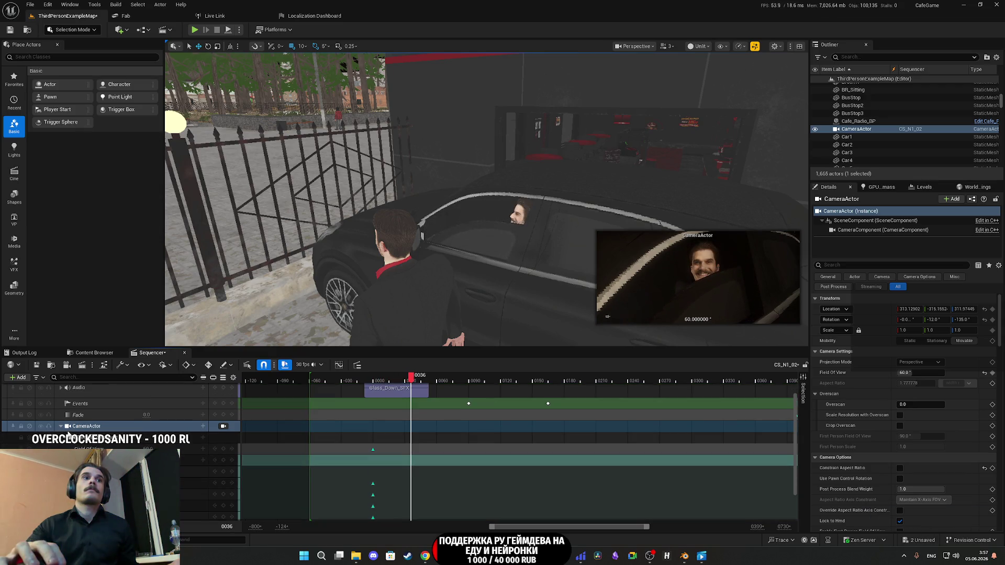
{"action": "left_click", "coordinate": [210, 474]}
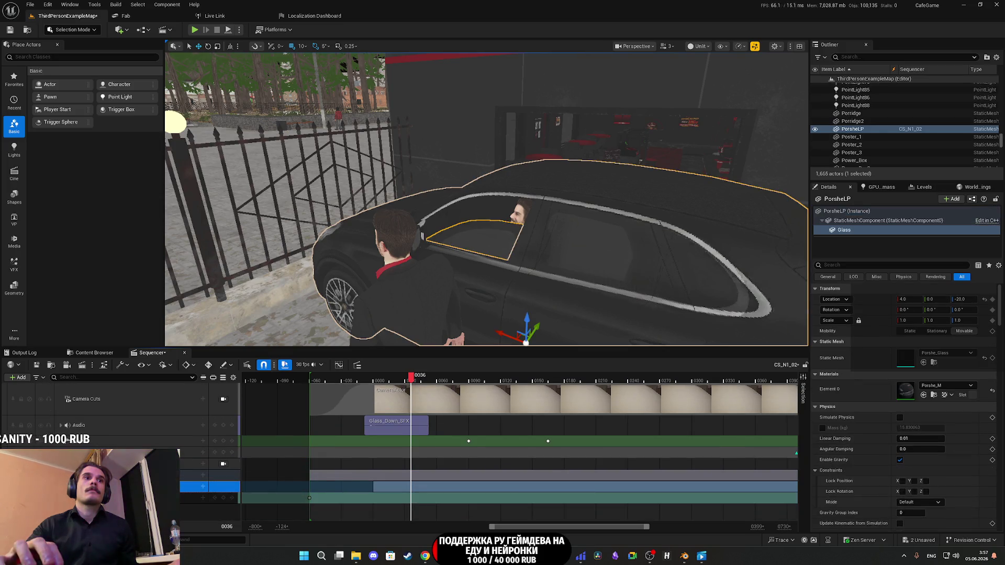
Step: Shift the Glass window 10 units along Y at frame 0045, preview the slide, and save
{"action": "scroll", "coordinate": [401, 452], "scroll_direction": "down", "scroll_amount": 1}
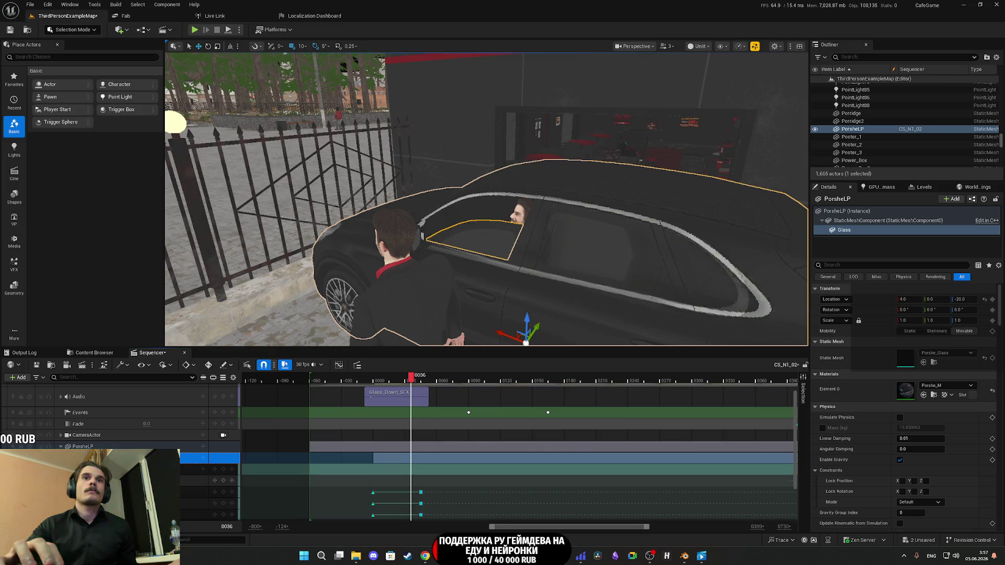
{"action": "scroll", "coordinate": [234, 476], "scroll_direction": "down", "scroll_amount": 3}
{"action": "left_click", "coordinate": [232, 469]}
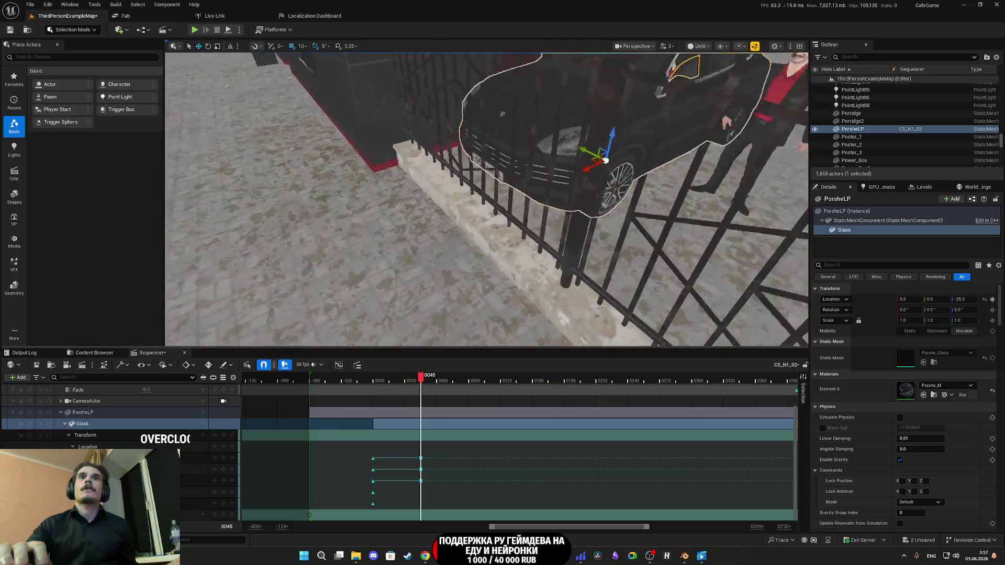
{"action": "key", "text": "f"}
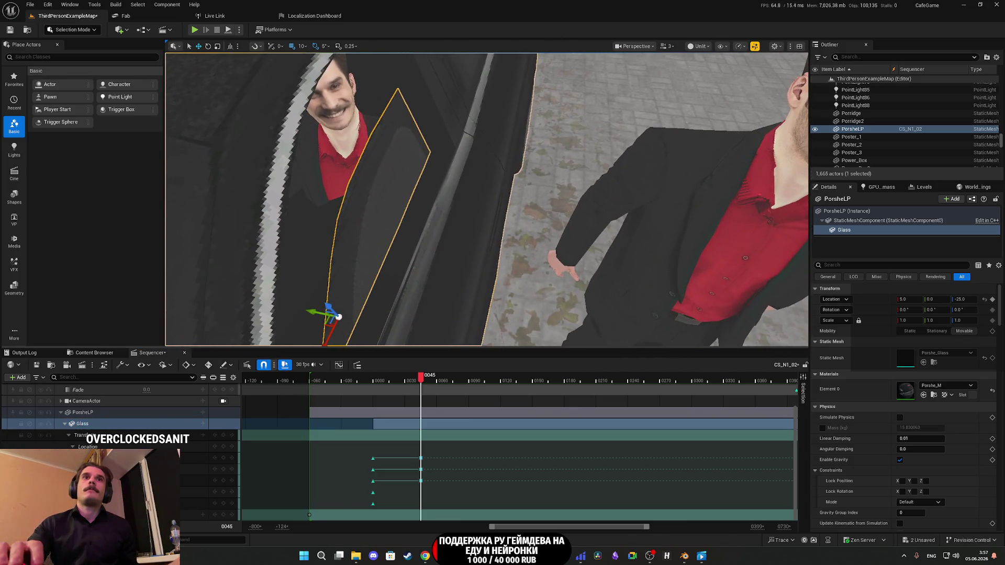
{"action": "left_click_drag", "start_coordinate": [314, 311], "coordinate": [356, 301]}
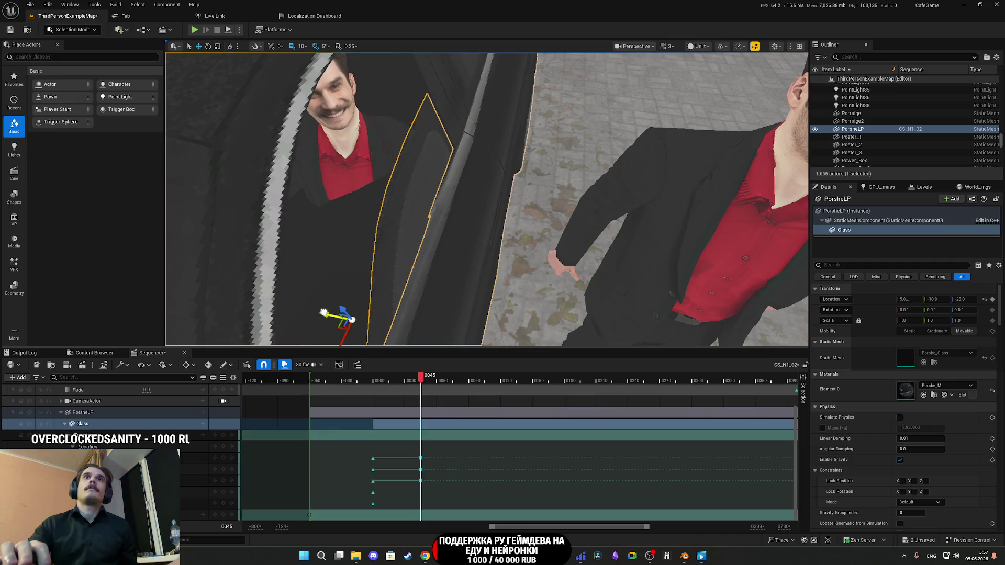
{"action": "key", "text": "f"}
{"action": "left_click_drag", "start_coordinate": [464, 267], "coordinate": [464, 267]}
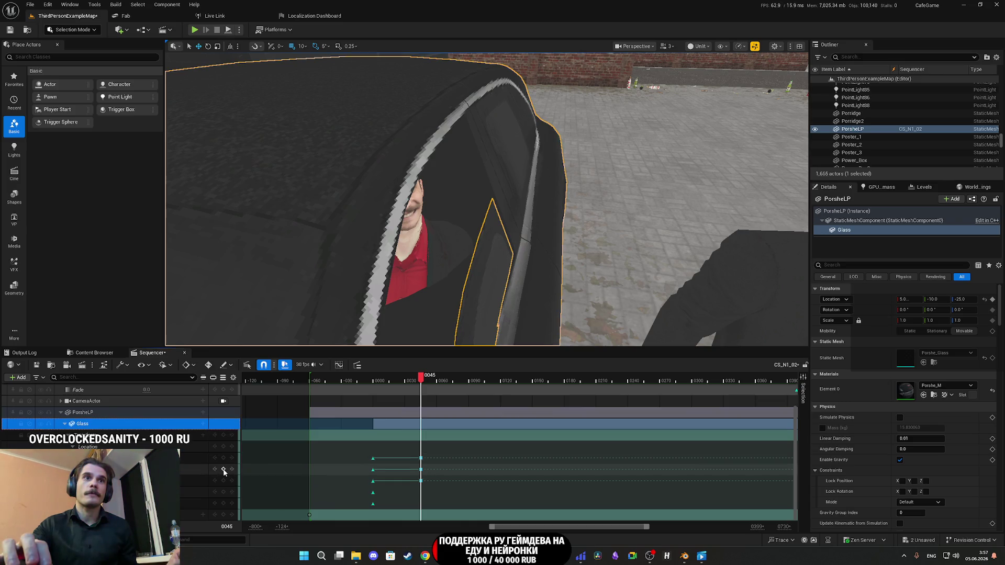
{"action": "mouse_move", "coordinate": [420, 381]}
{"action": "left_mouse_down"}
{"action": "mouse_move", "coordinate": [370, 381]}
{"action": "mouse_move", "coordinate": [395, 398]}
{"action": "mouse_move", "coordinate": [424, 398]}
{"action": "mouse_move", "coordinate": [309, 397]}
{"action": "left_mouse_up"}
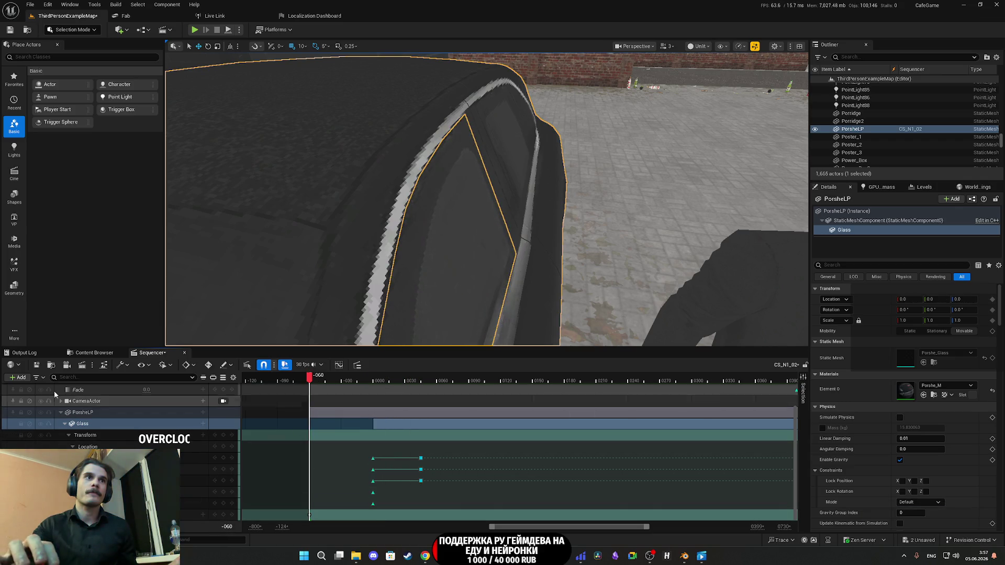
{"action": "left_click", "coordinate": [38, 366]}
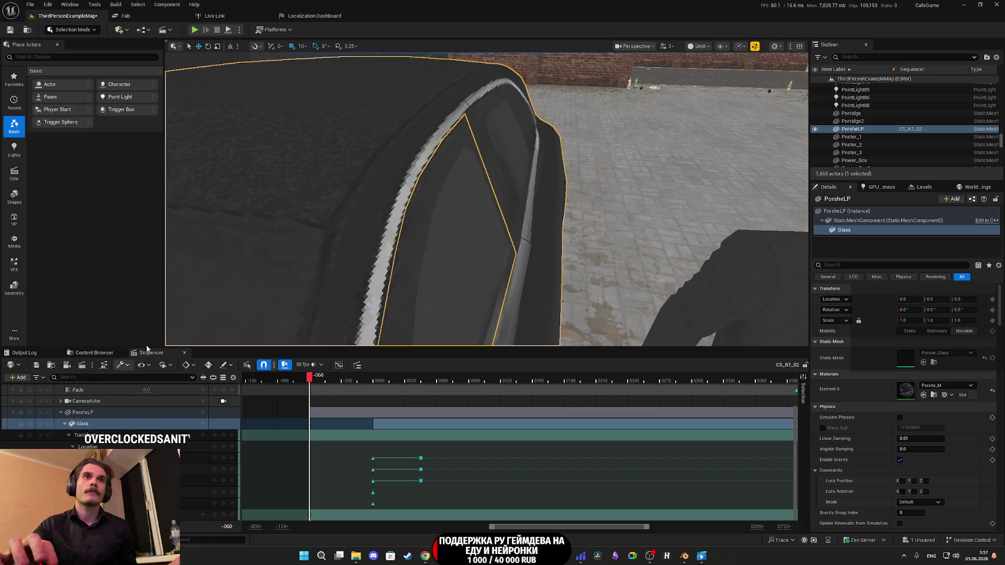
Step: Save the ThirdPersonExampleMap level so nothing is left unsaved
{"action": "key", "text": "ctrl+shift+s"}
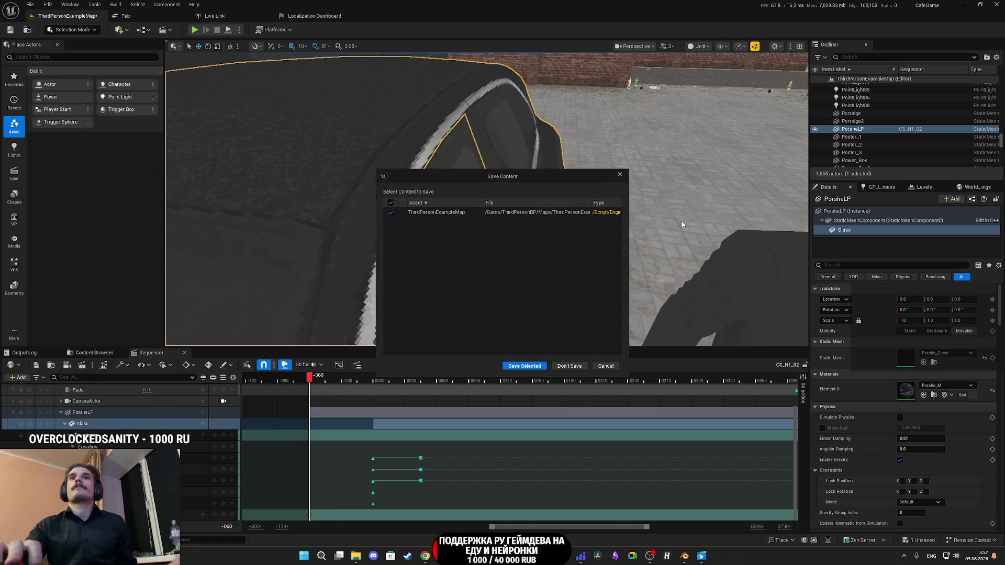
{"action": "left_click", "coordinate": [523, 363]}
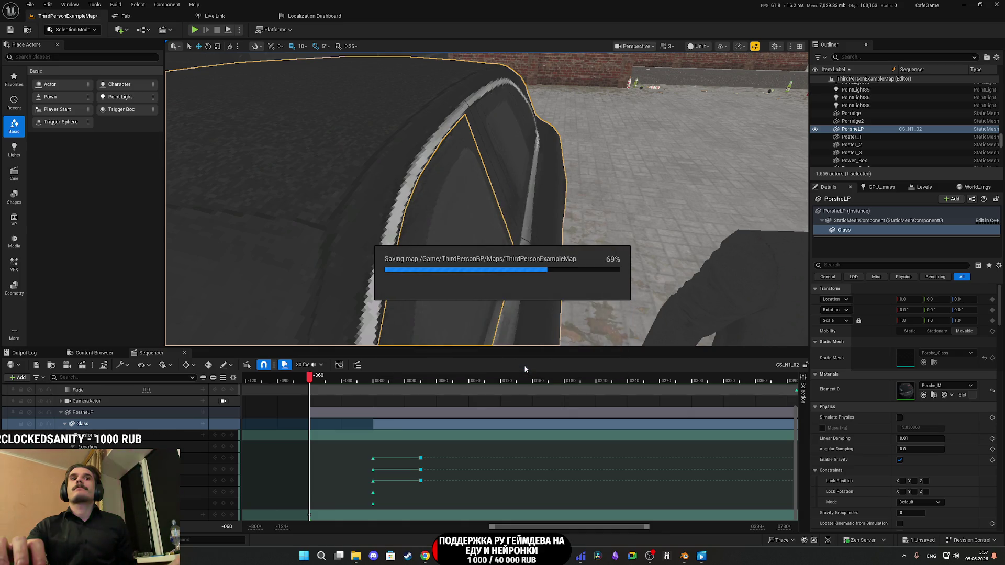
{"action": "key", "text": "alt+Tab"}
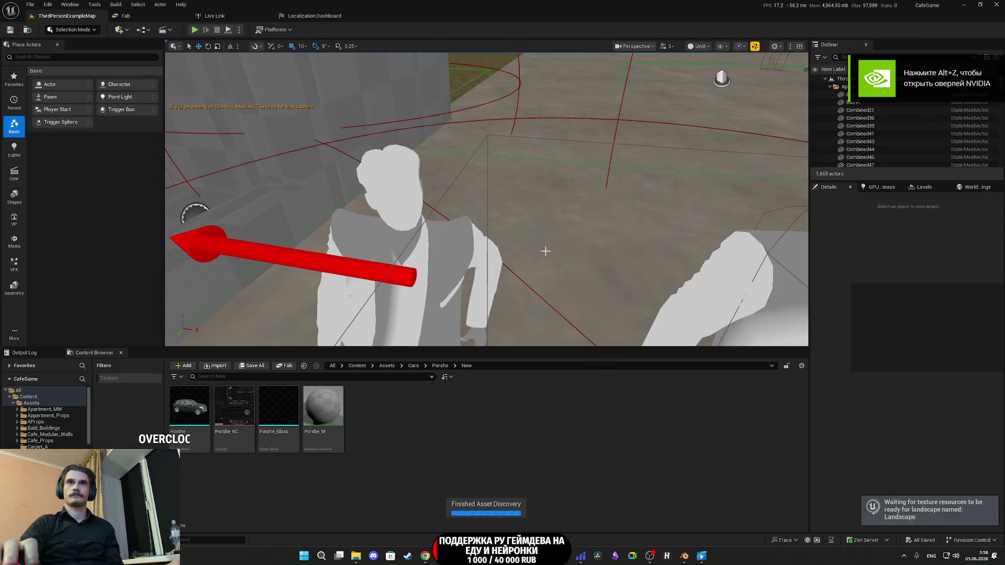
Step: Select MaleNaked2_Anim, then start Play-in-Editor in fullscreen
{"action": "scroll", "coordinate": [545, 251], "scroll_direction": "up", "scroll_amount": 10}
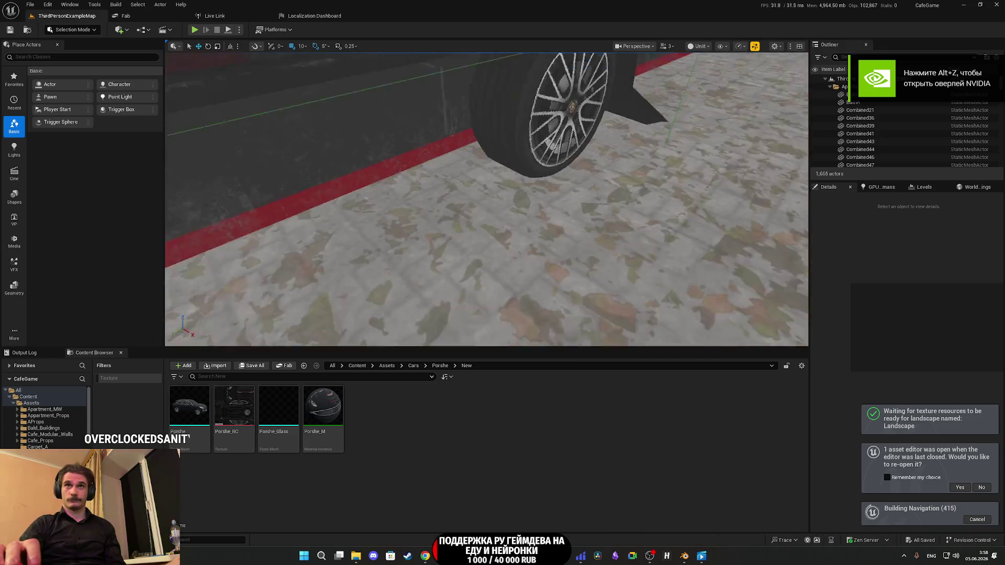
{"action": "left_click", "coordinate": [619, 270]}
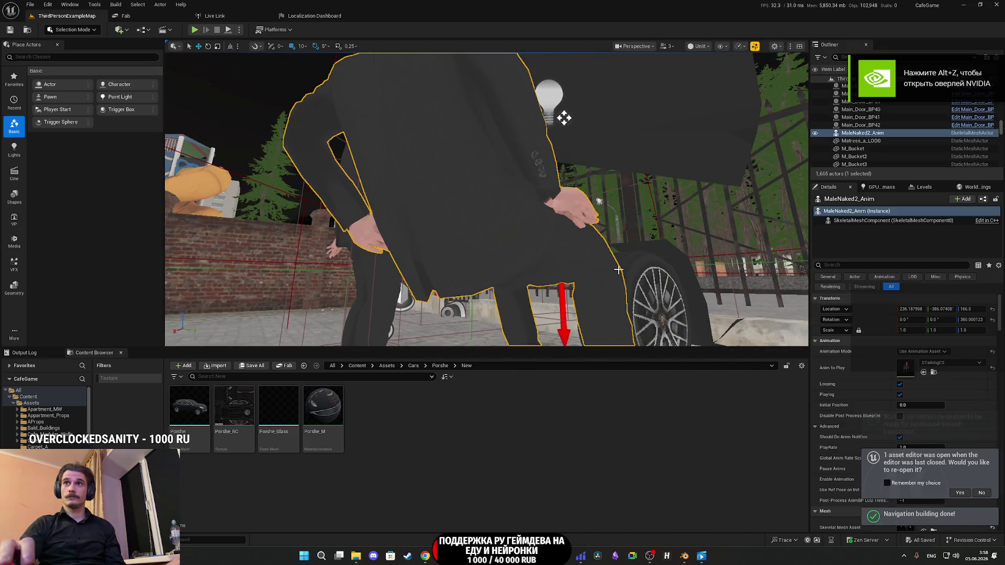
{"action": "mouse_move", "coordinate": [618, 270]}
{"action": "left_mouse_down"}
{"action": "mouse_move", "coordinate": [513, 270]}
{"action": "mouse_move", "coordinate": [607, 241]}
{"action": "left_mouse_up"}
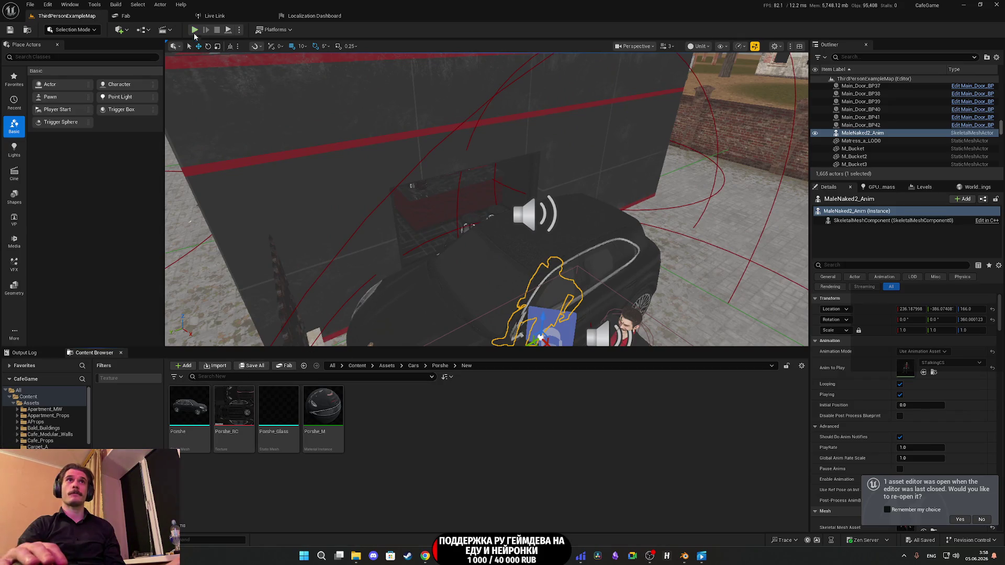
{"action": "key", "text": "alt+p"}
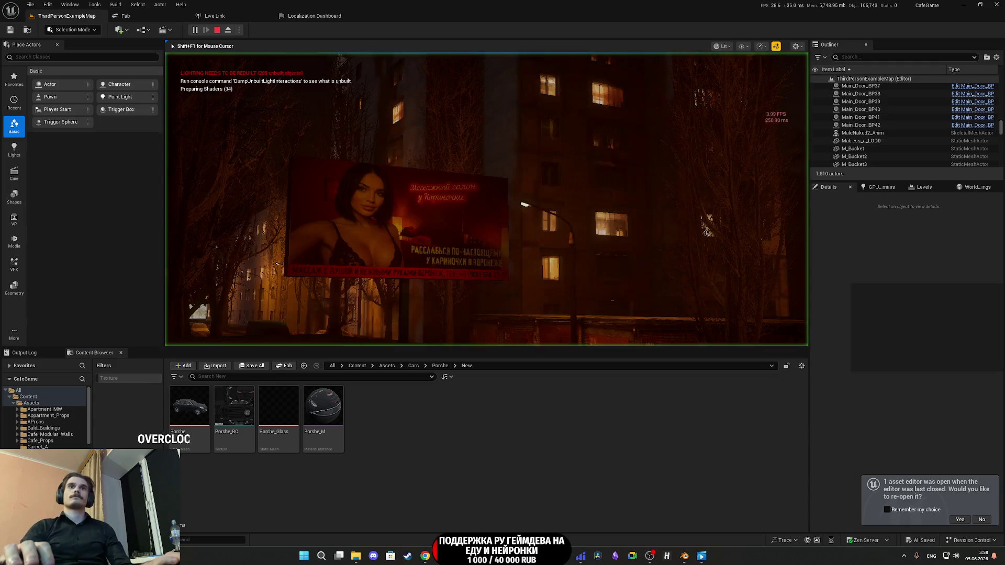
{"action": "key", "text": "F11"}
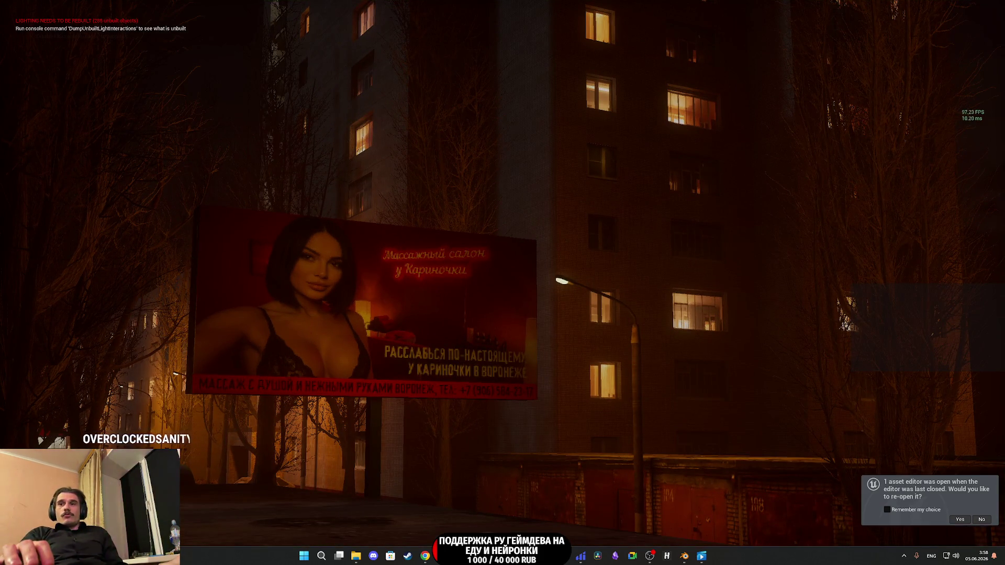
{"action": "key", "text": "super"}
{"action": "left_click", "coordinate": [983, 519]}
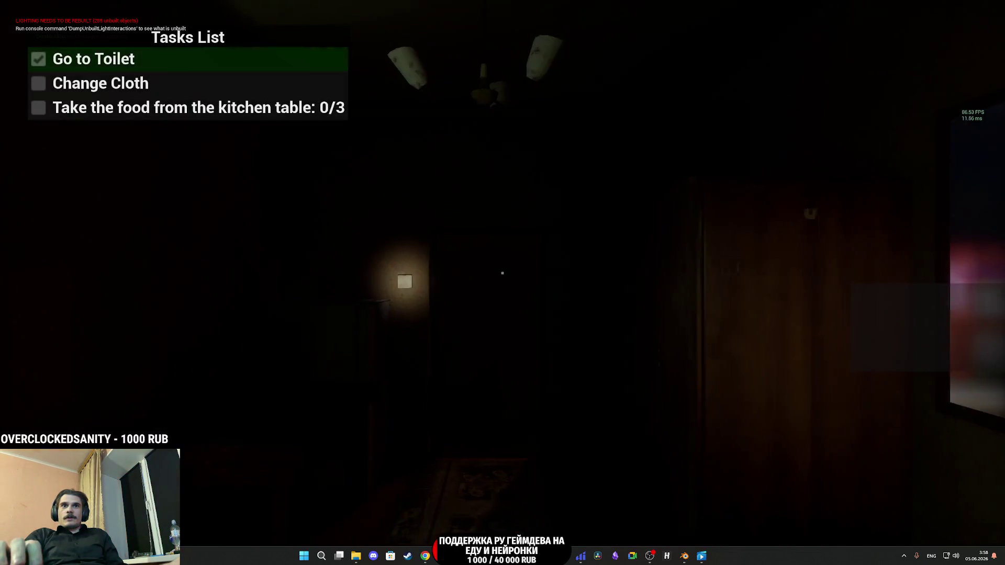
Step: Turn on the light, change clothes at the wardrobe, and take food from the kitchen table
{"action": "key", "text": "w"}
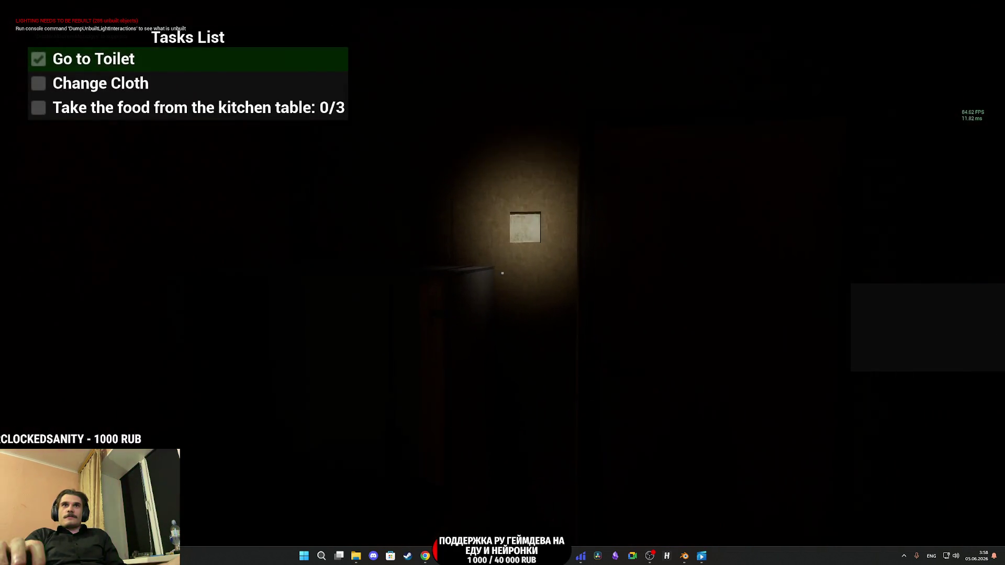
{"action": "key", "text": "e"}
{"action": "key", "text": "e"}
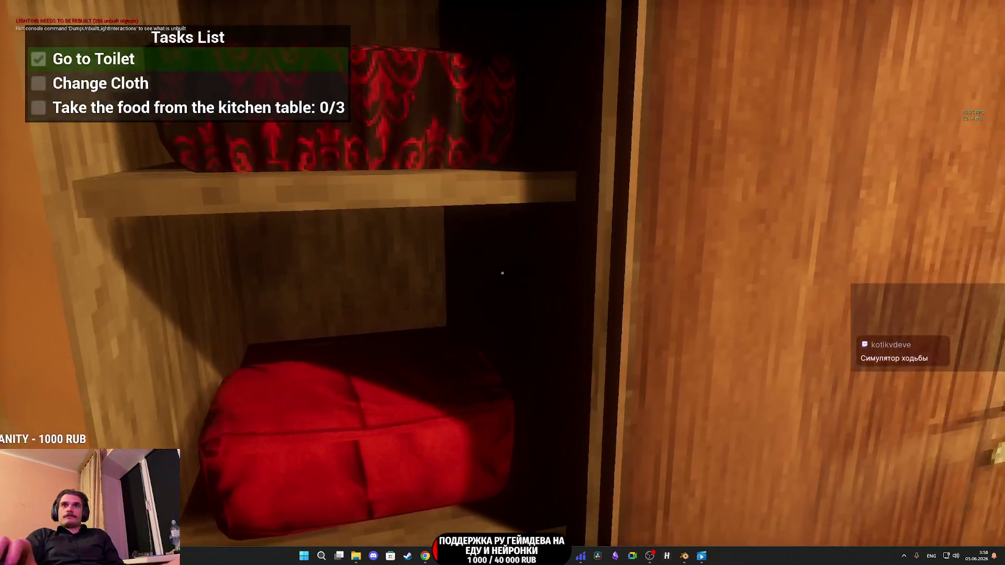
{"action": "key", "text": "w"}
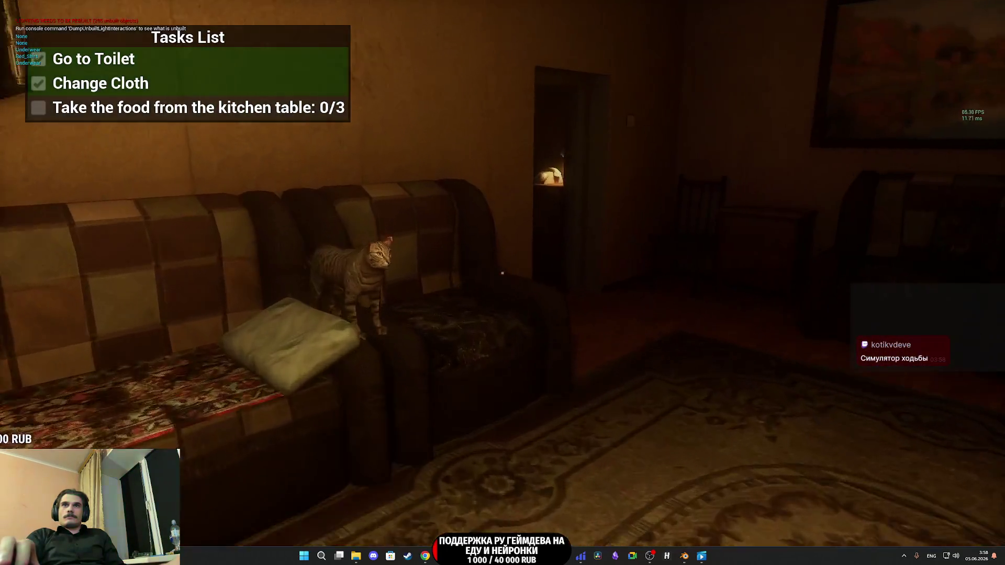
{"action": "key", "text": "w"}
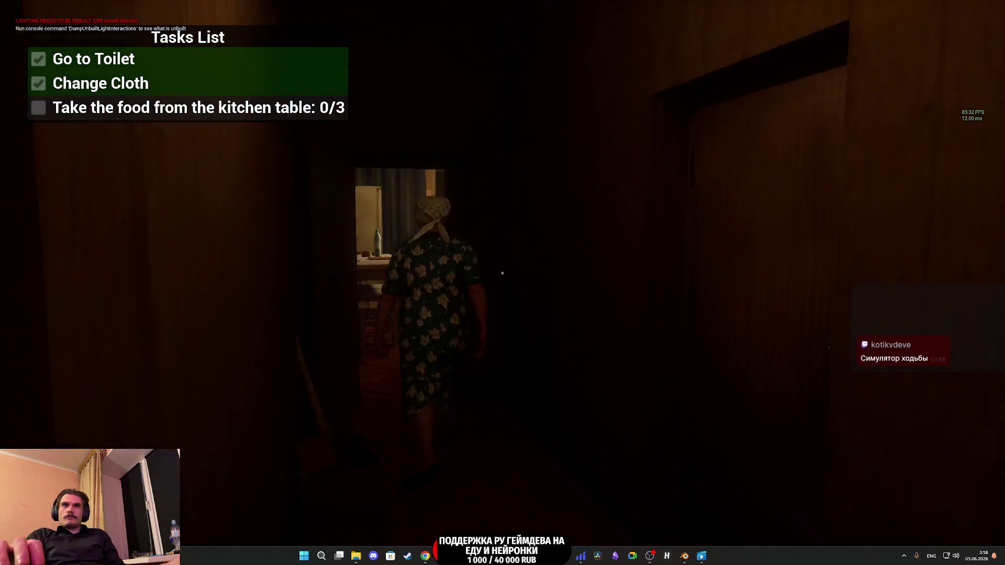
{"action": "key", "text": "w"}
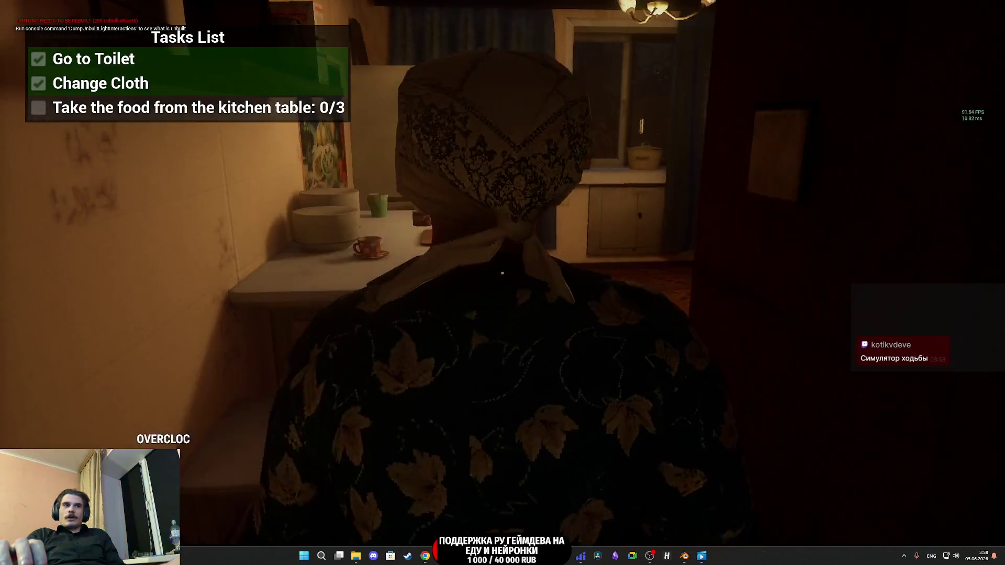
{"action": "key", "text": "w"}
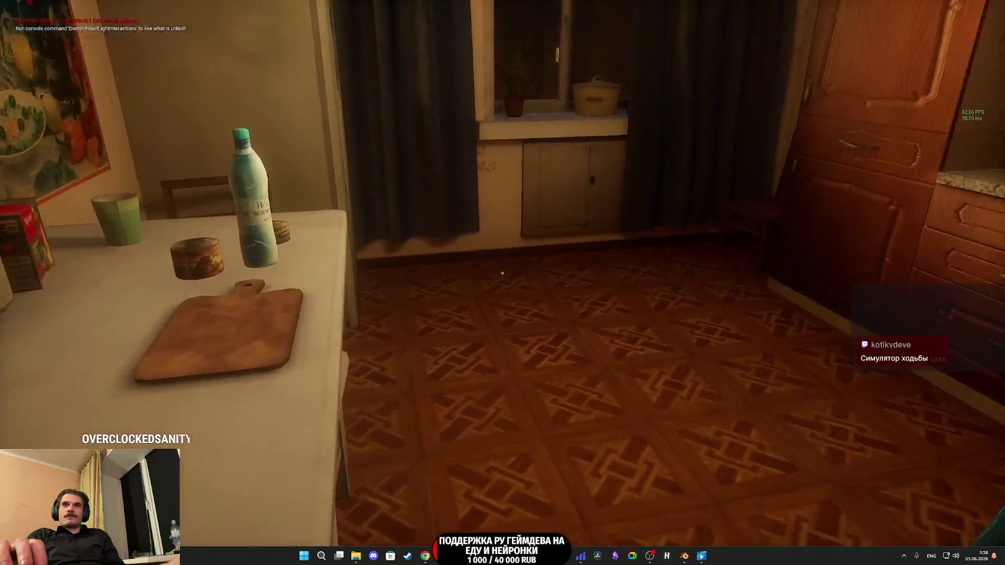
{"action": "key", "text": "e"}
{"action": "key", "text": "e"}
{"action": "key", "text": "e"}
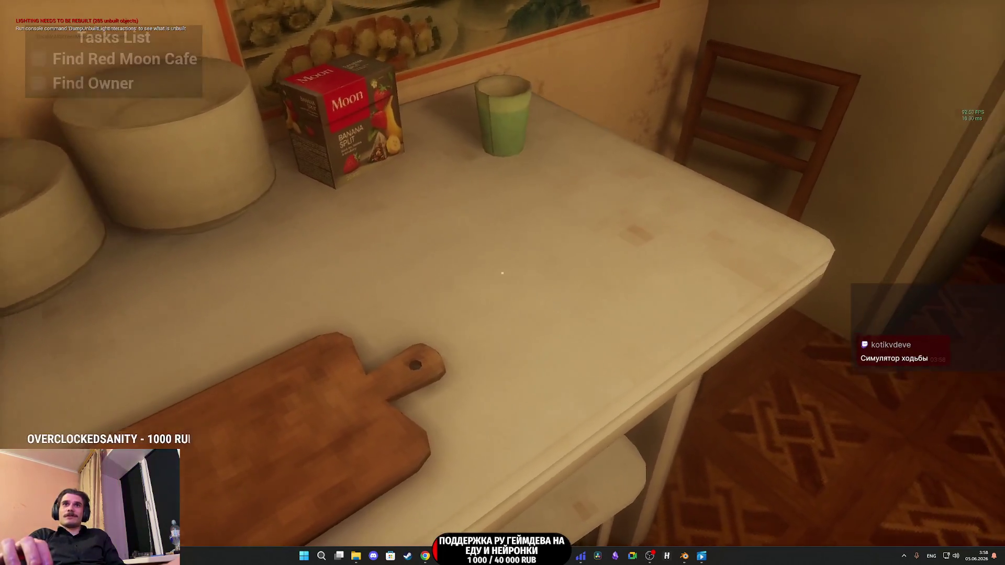
Step: Walk from the hallway through the bedroom up to the TV
{"action": "key", "text": "w"}
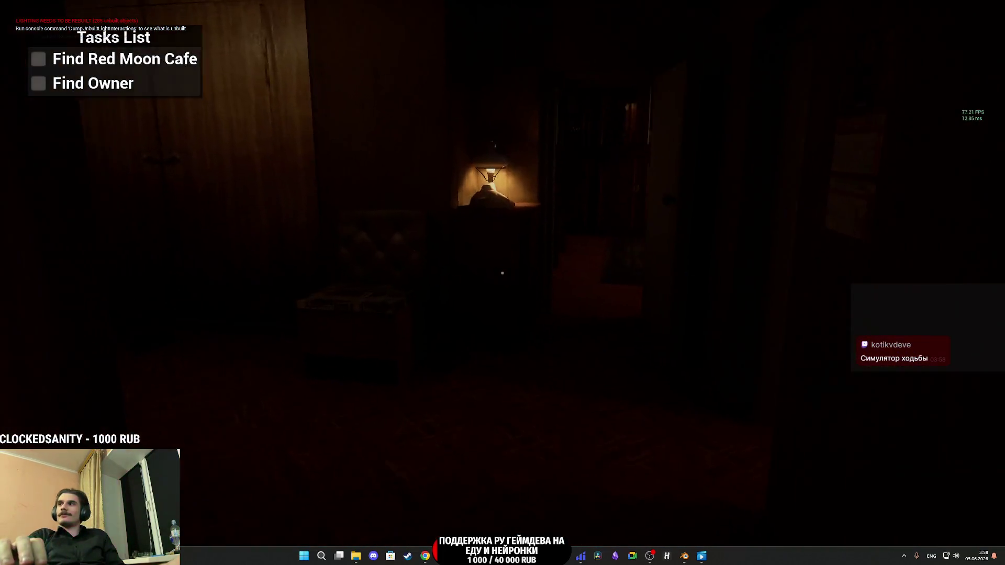
{"action": "key", "text": "w"}
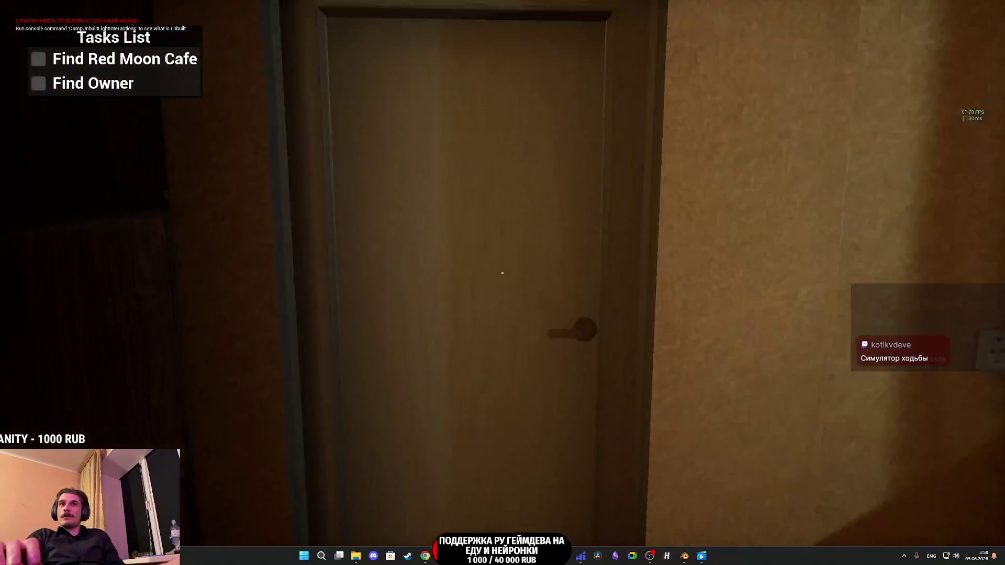
{"action": "key", "text": "w"}
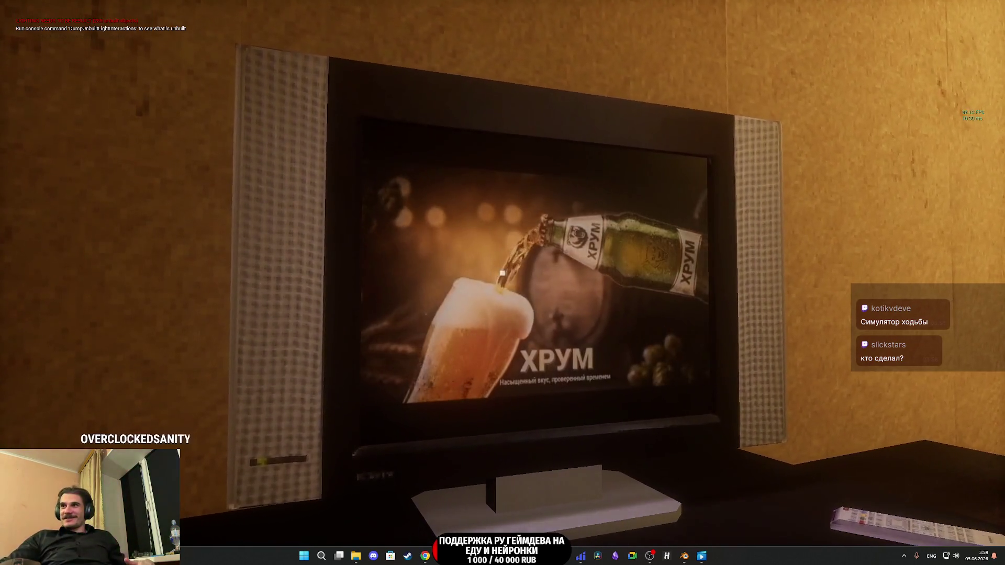
{"action": "key", "text": "w"}
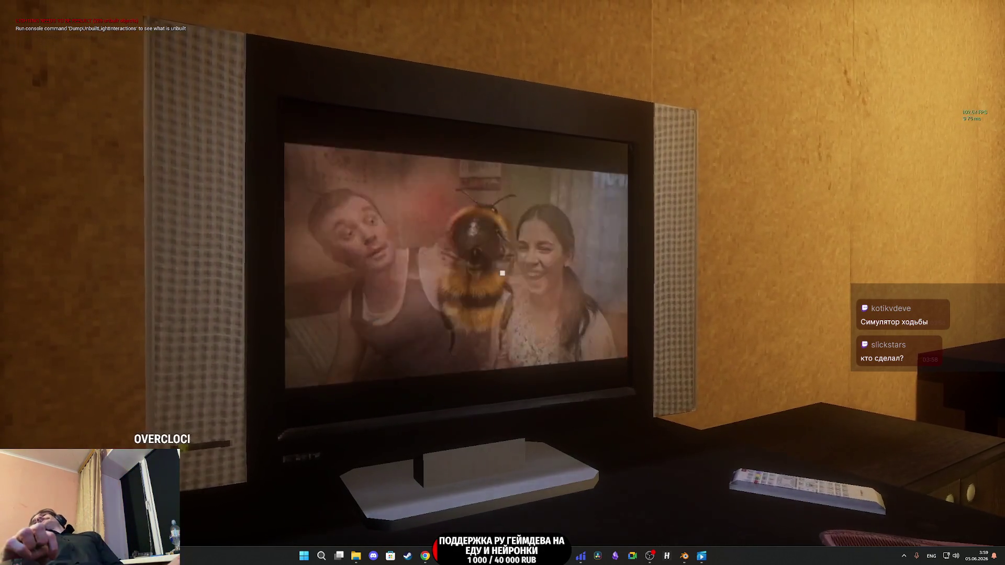
{"action": "key", "text": "w"}
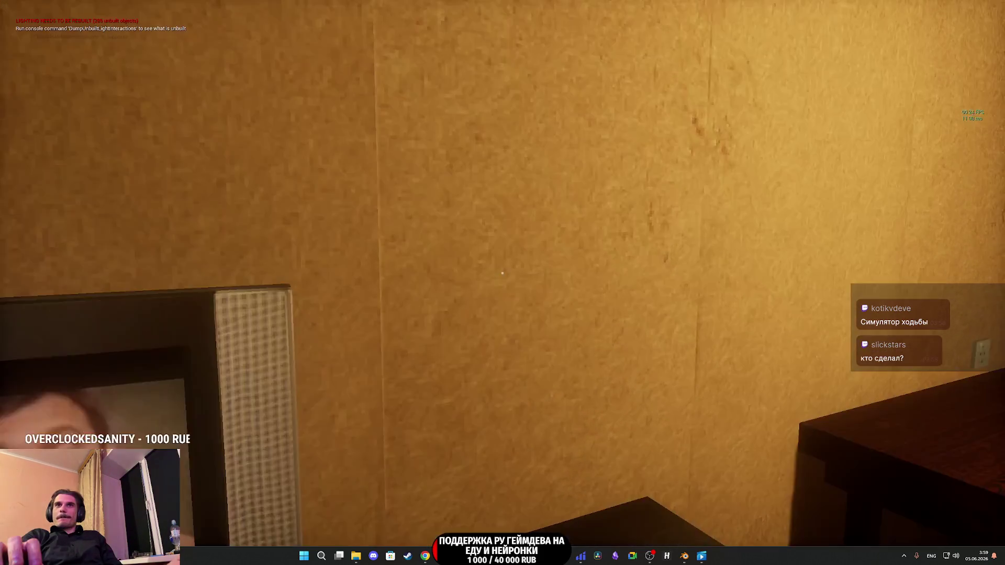
{"action": "key", "text": "s"}
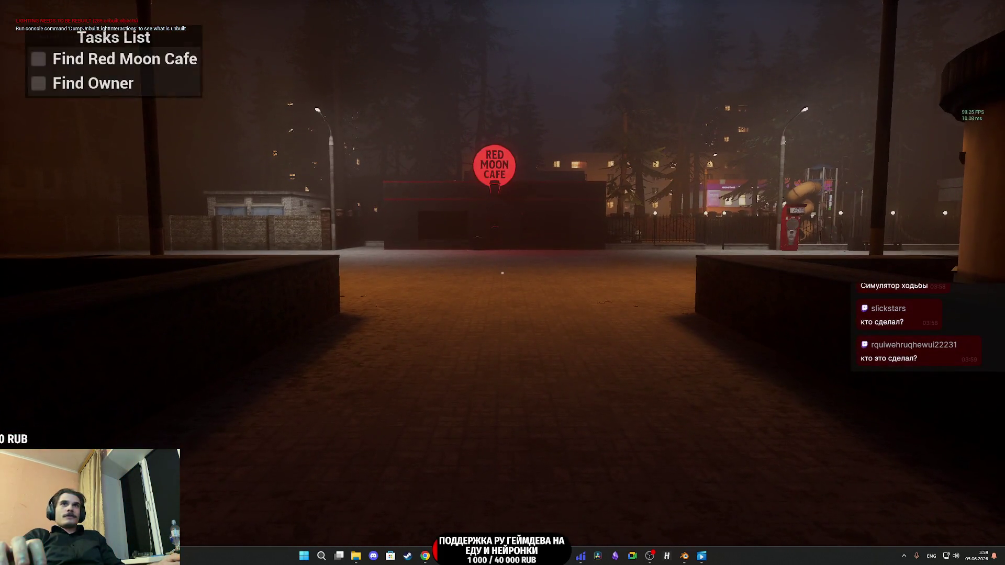
Step: Walk past Red Moon Cafe along the fence and look into the parked car's side window
{"action": "key", "text": "w"}
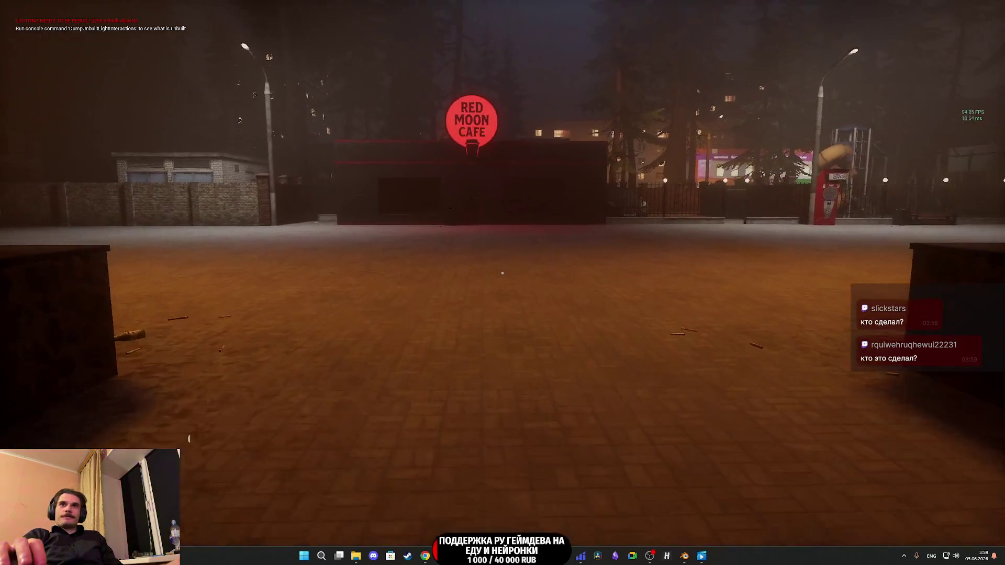
{"action": "key", "text": "w"}
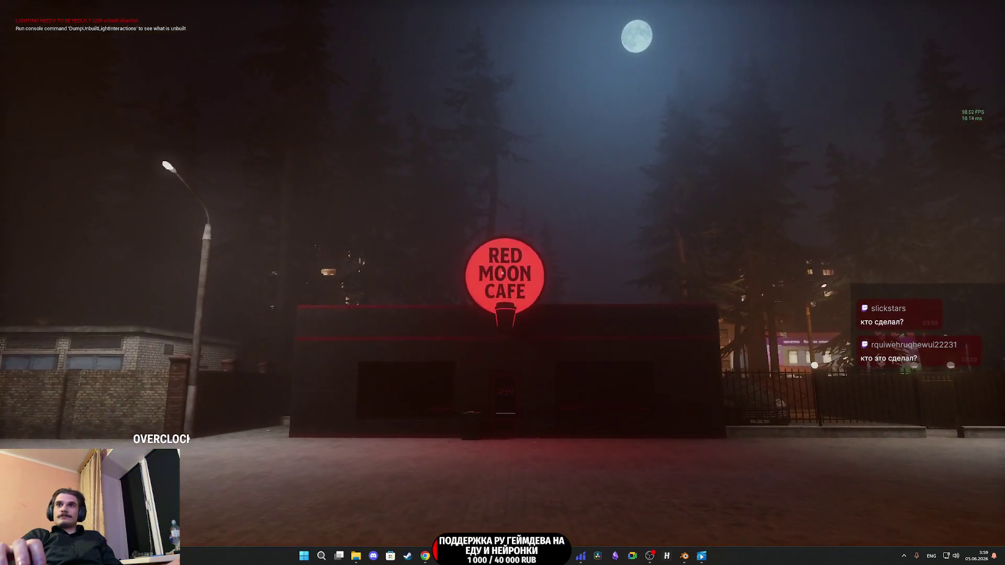
{"action": "key", "text": "w"}
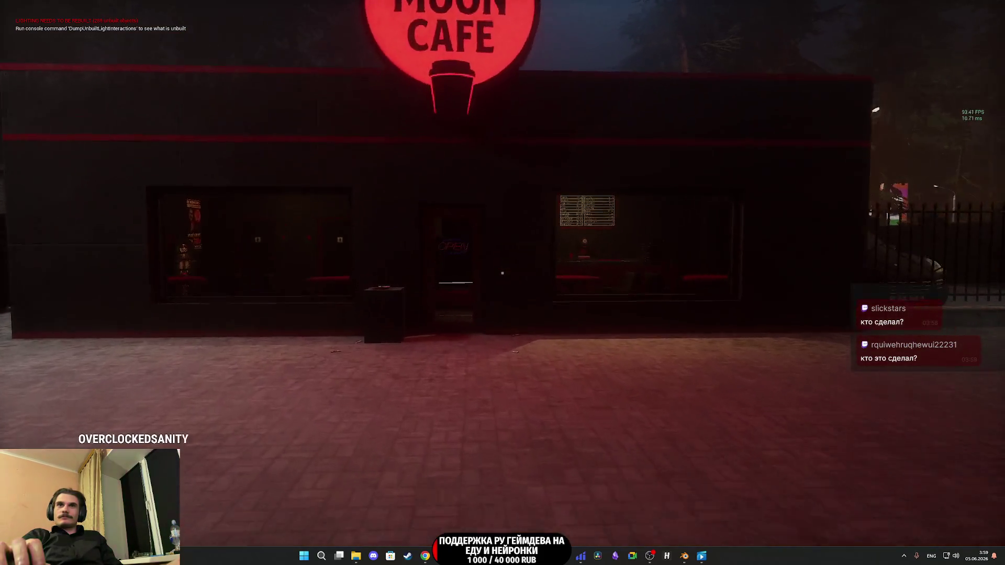
{"action": "key", "text": "w"}
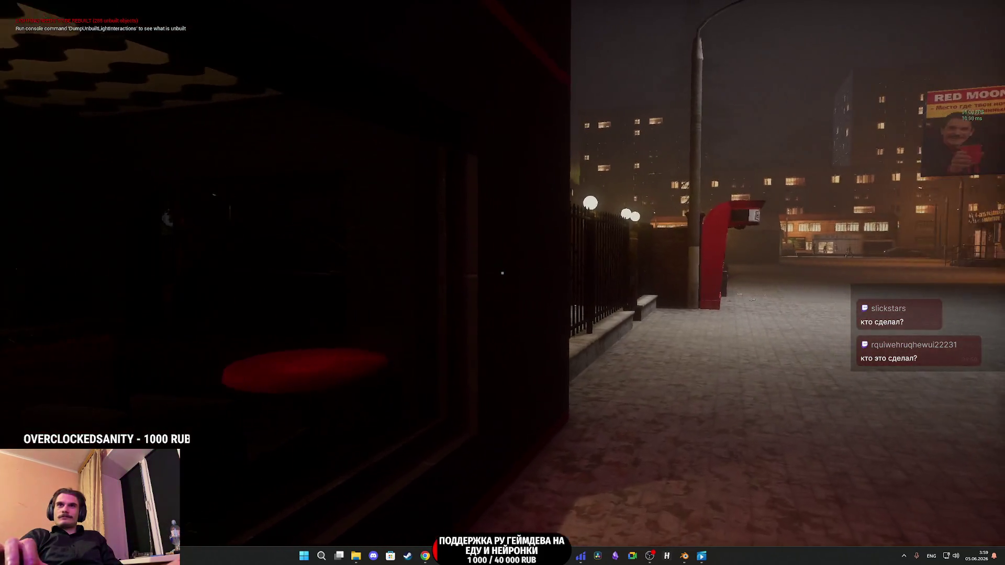
{"action": "key", "text": "w"}
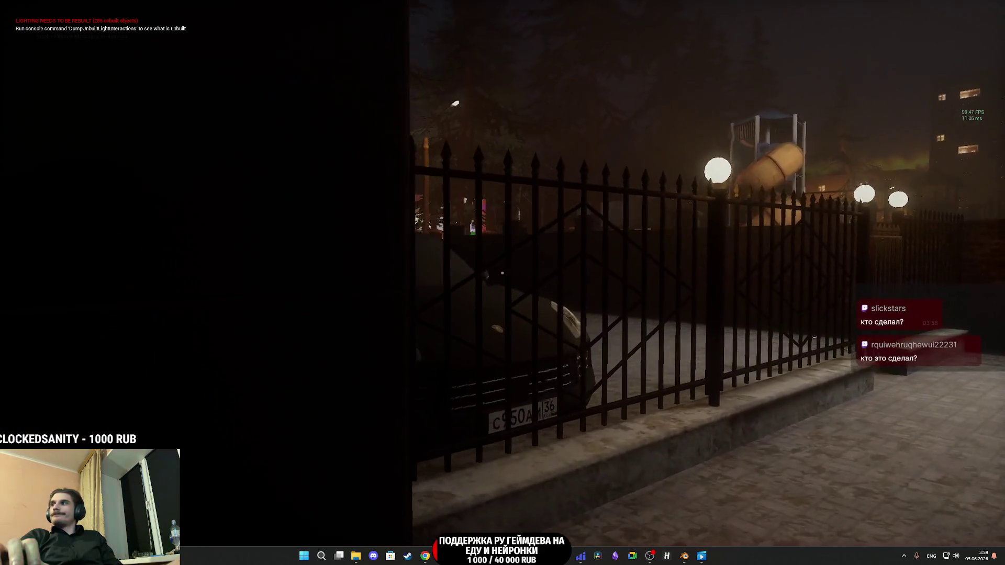
{"action": "key", "text": "w"}
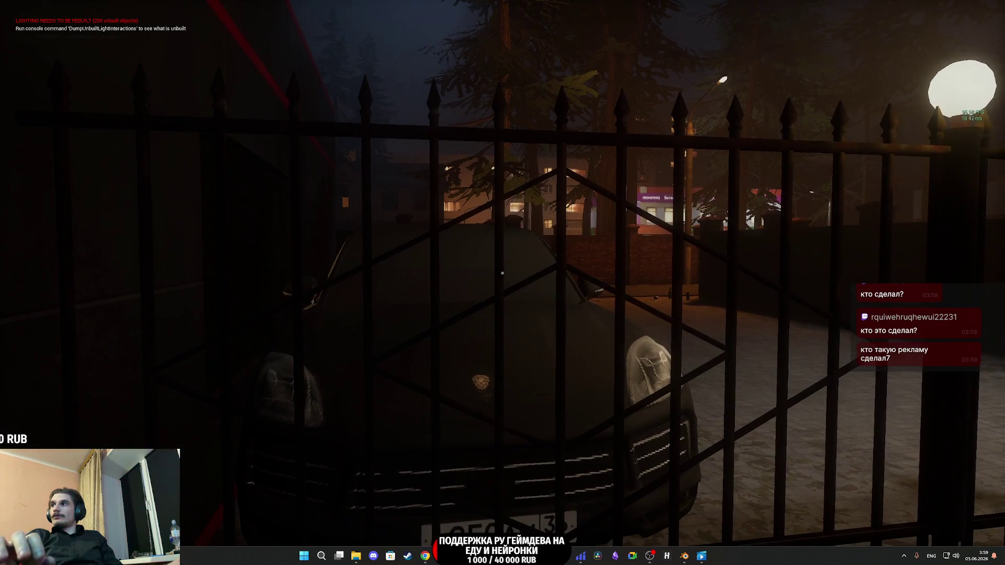
{"action": "key", "text": "d"}
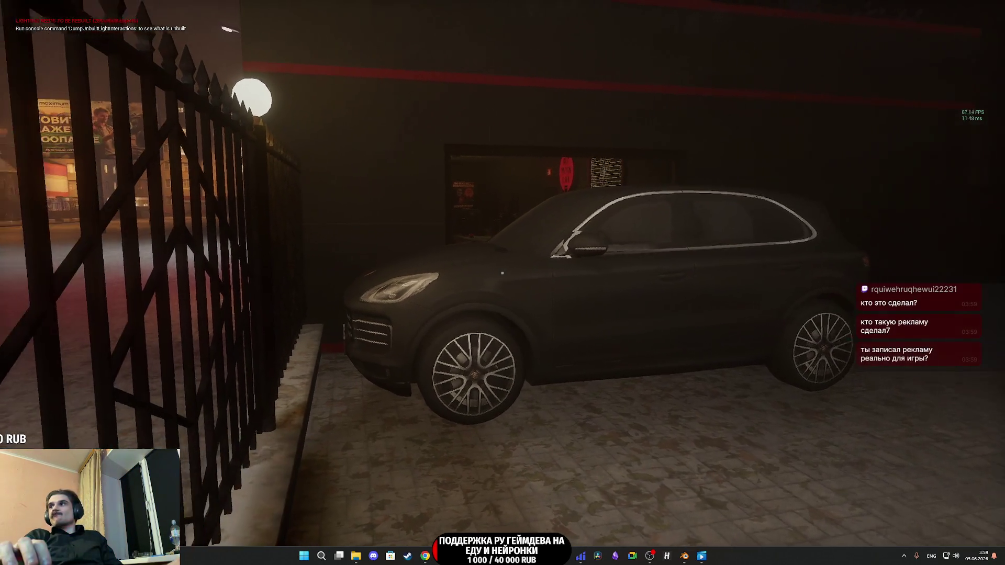
{"action": "key", "text": "w"}
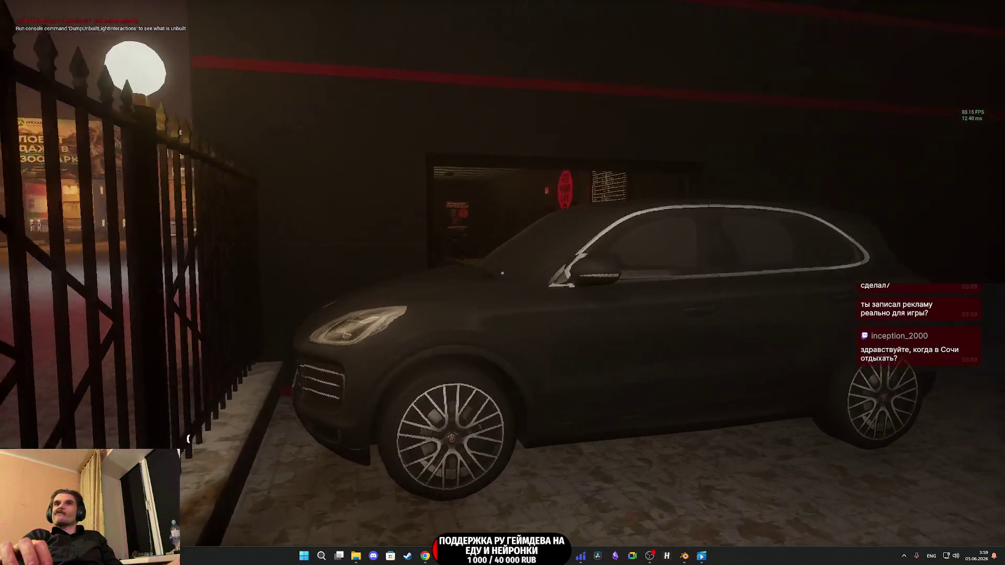
{"action": "key", "text": "w"}
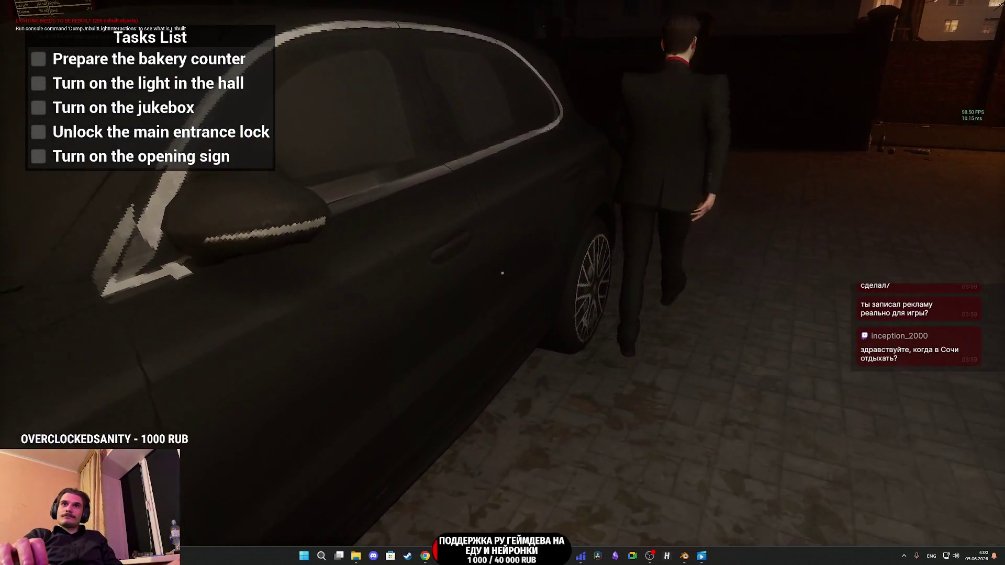
Step: Circle behind the car to the red-shirted character, then equip the apartment keys from the inventory
{"action": "key", "text": "w"}
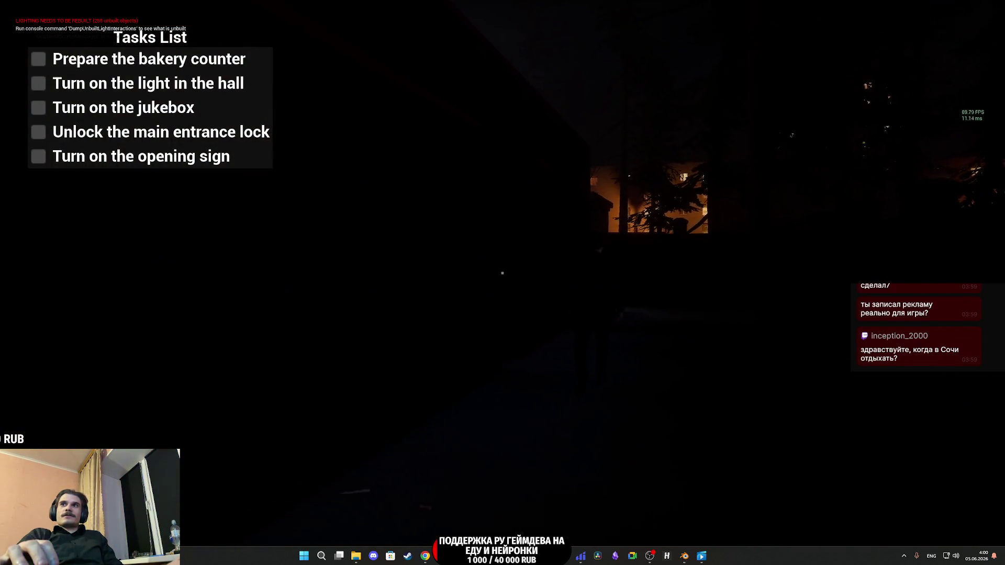
{"action": "key", "text": "w"}
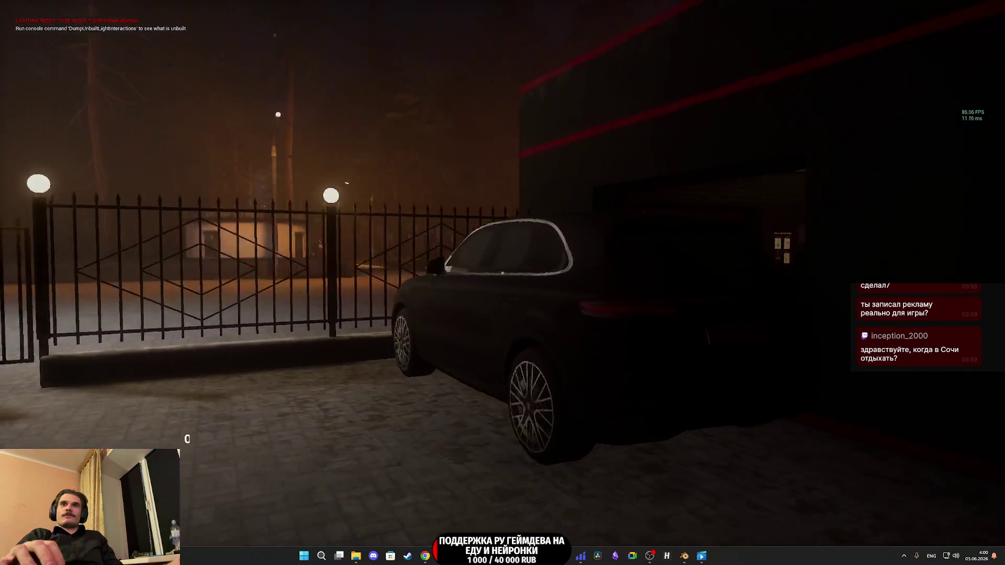
{"action": "key", "text": "s"}
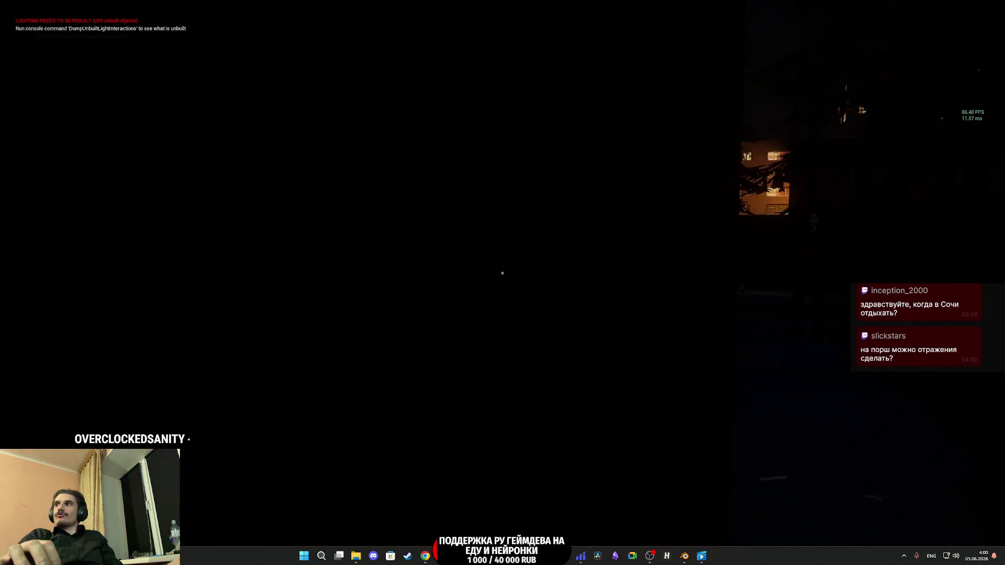
{"action": "key", "text": "w"}
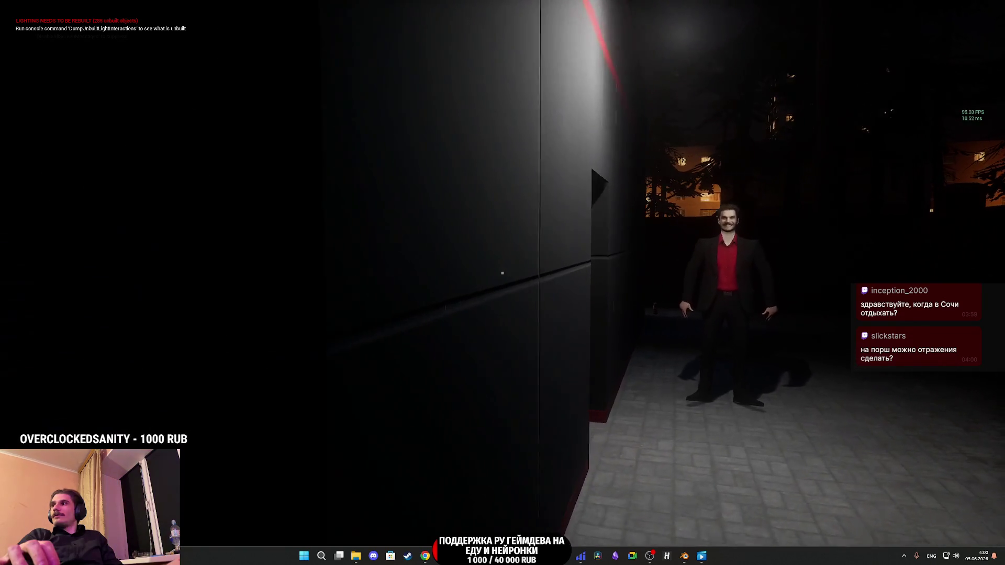
{"action": "key", "text": "w"}
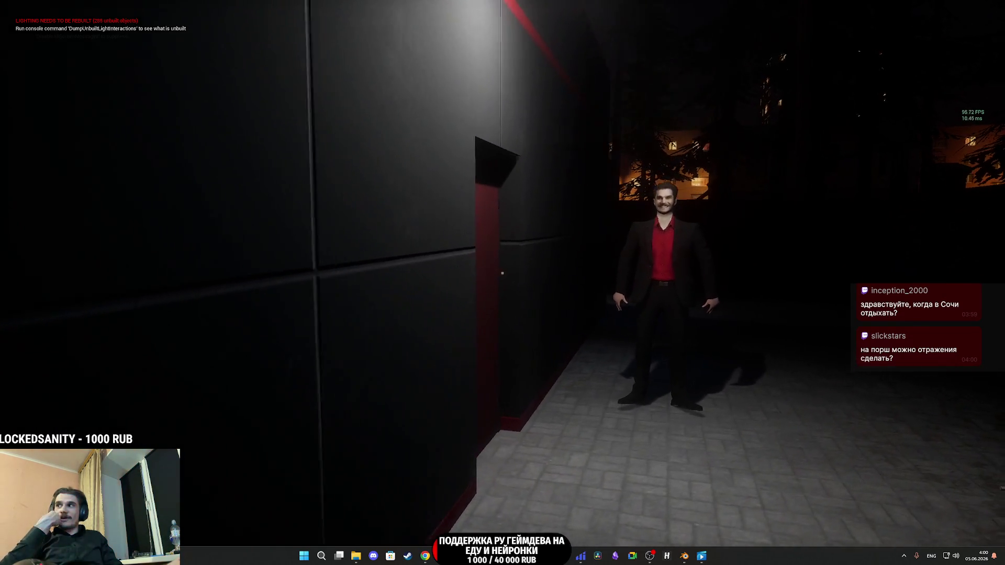
{"action": "key", "text": "w"}
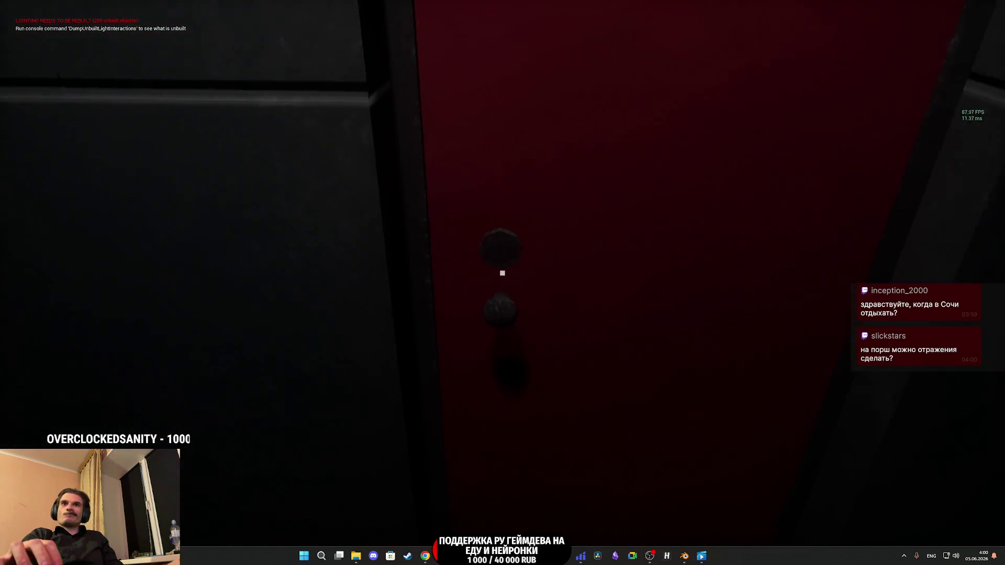
{"action": "key", "text": "Tab"}
{"action": "left_click", "coordinate": [477, 495]}
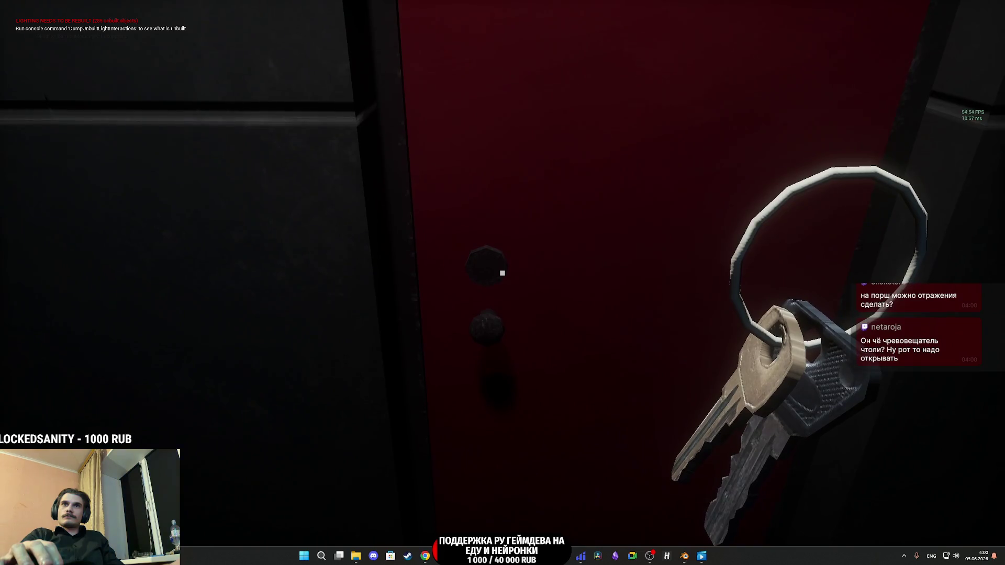
Step: Unlock the red cafe door with the equipped apartment keys
{"action": "left_click", "coordinate": [503, 273]}
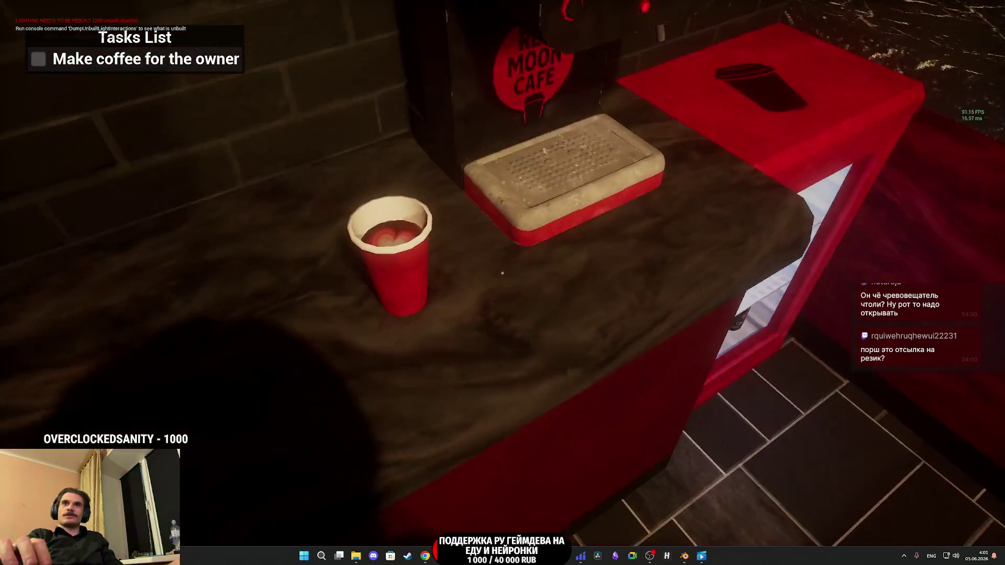
Step: Fill and lid the owner's coffee cup, then deposit the 1000 RUB note in the register
{"action": "left_click", "coordinate": [502, 273]}
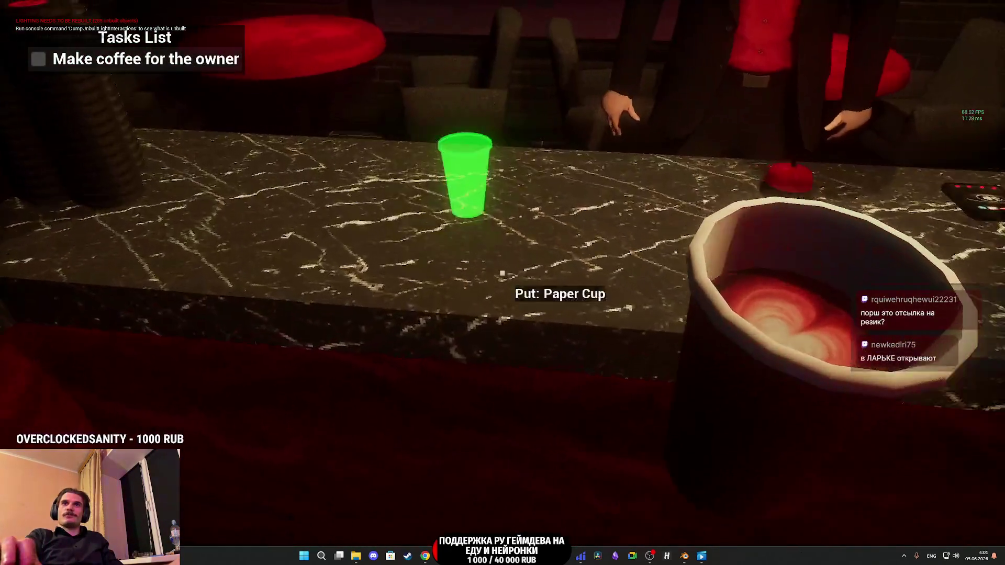
{"action": "left_click", "coordinate": [502, 273]}
{"action": "left_click", "coordinate": [502, 273]}
{"action": "left_click", "coordinate": [502, 273]}
{"action": "left_click", "coordinate": [502, 272]}
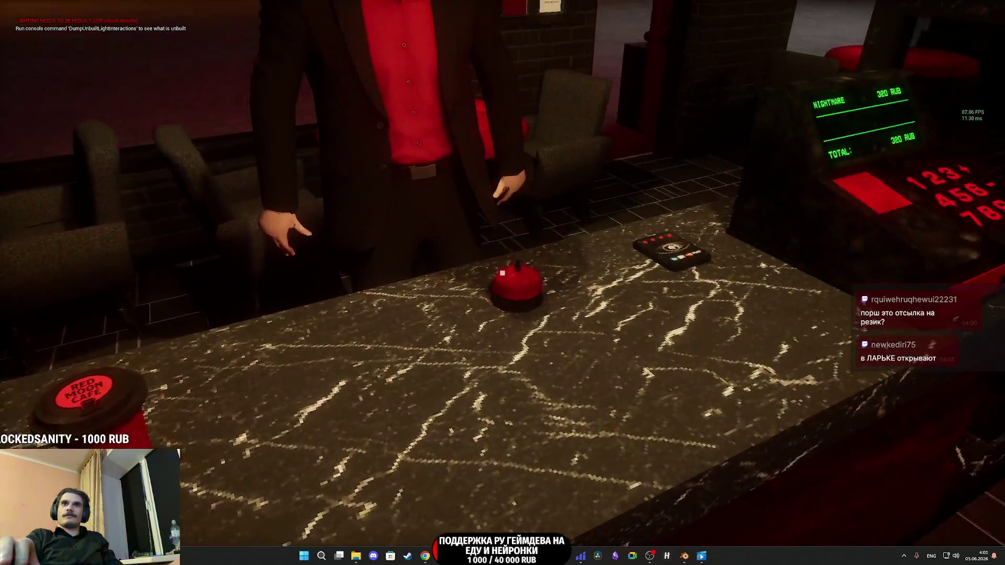
{"action": "left_click", "coordinate": [502, 273]}
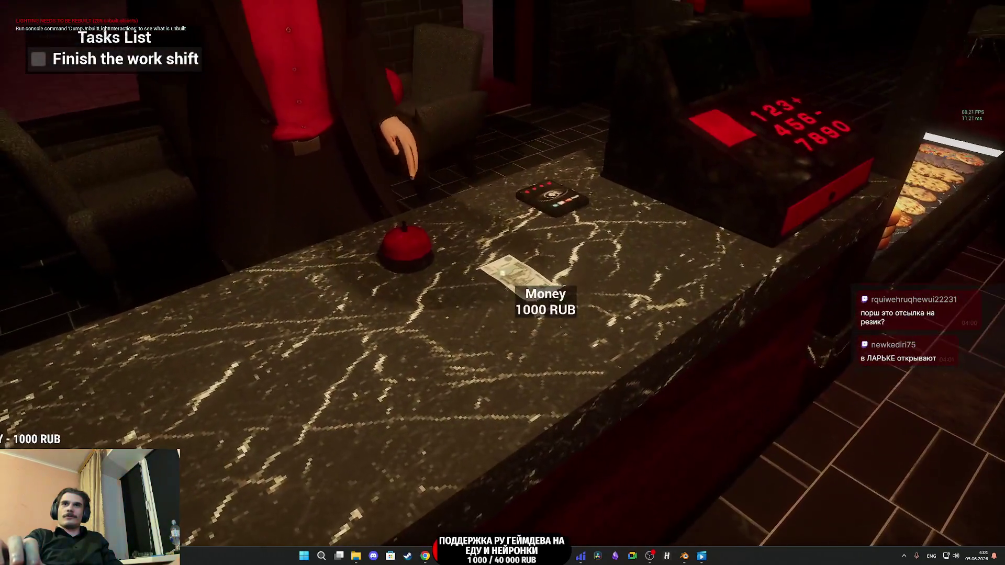
{"action": "left_click", "coordinate": [502, 273]}
{"action": "left_click", "coordinate": [502, 273]}
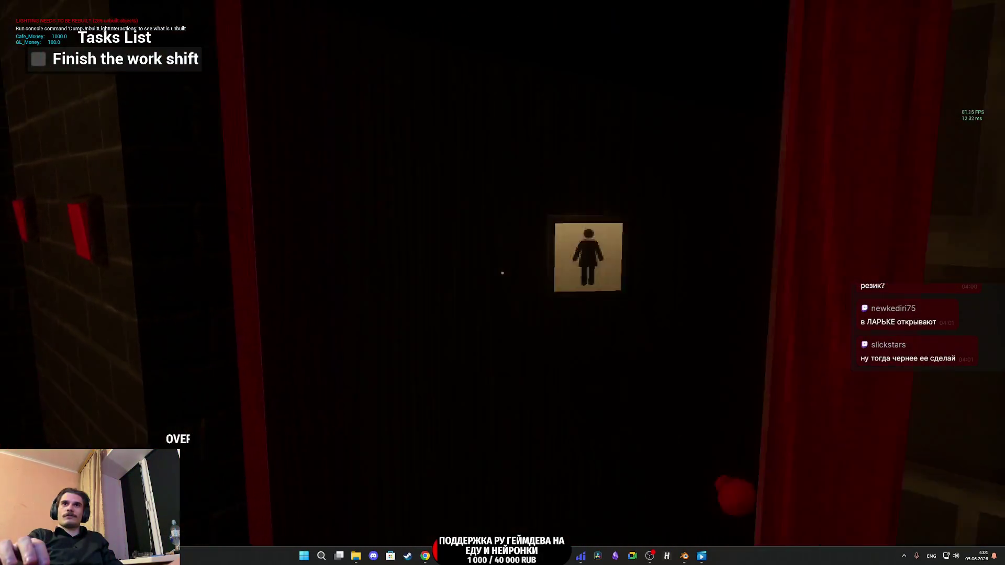
Step: Visit the restroom mirror, then walk back through the hall toward the counter and tables
{"action": "left_click", "coordinate": [502, 273]}
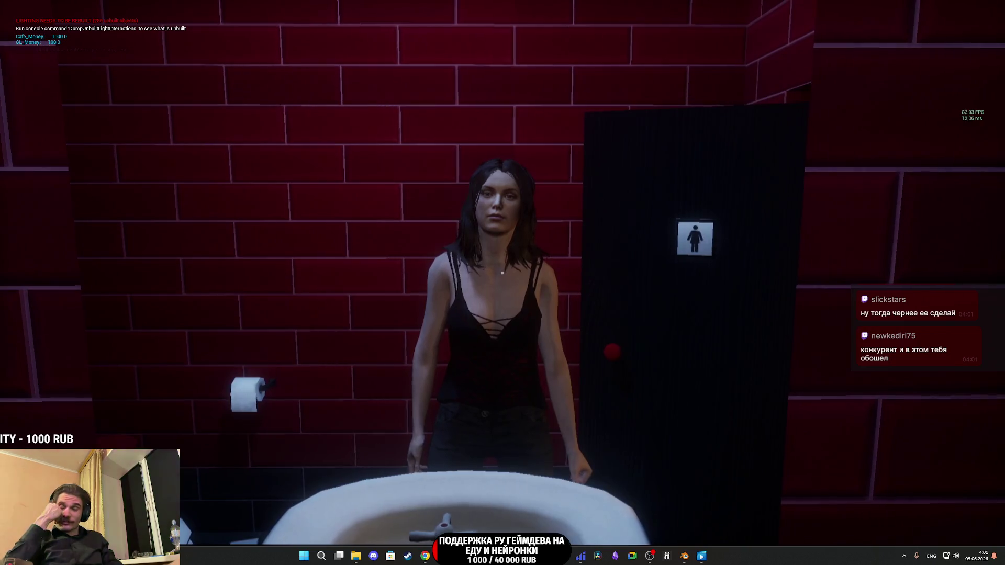
{"action": "left_click", "coordinate": [502, 272]}
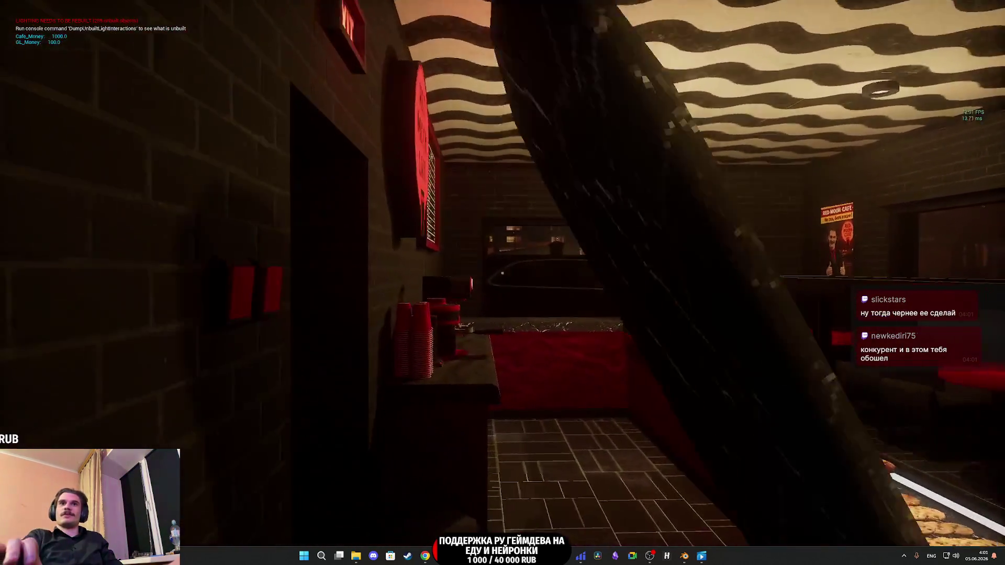
{"action": "key", "text": "w"}
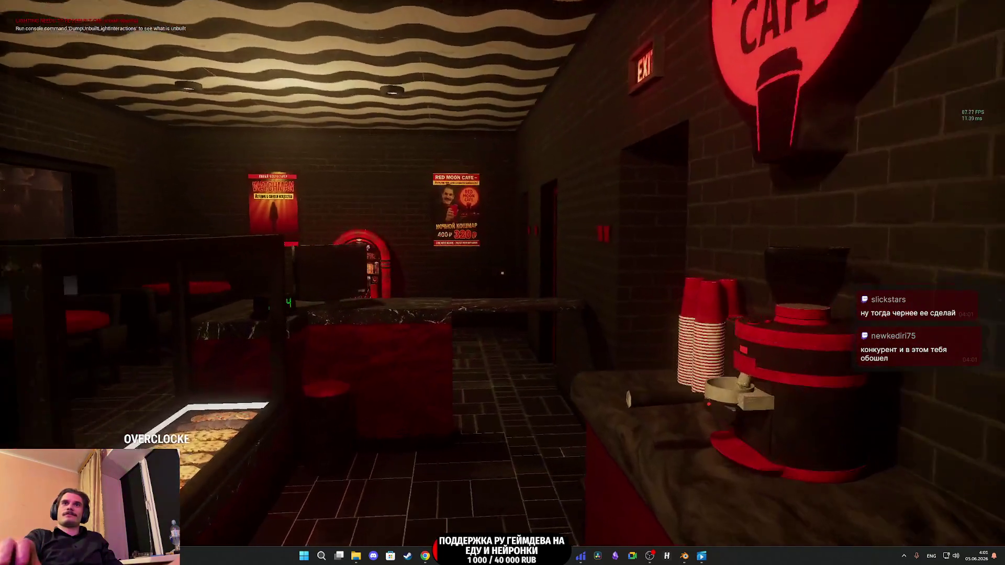
{"action": "key", "text": "w"}
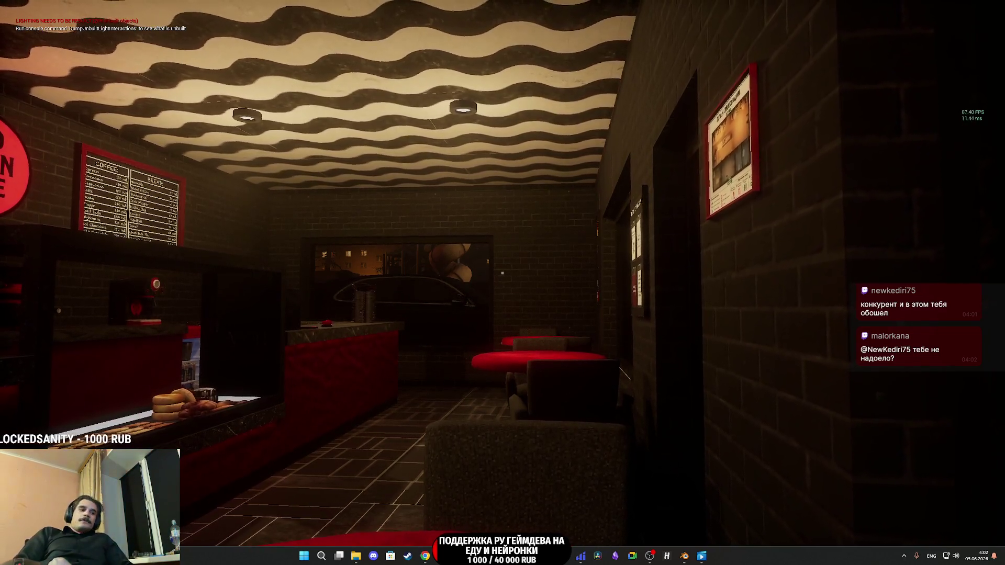
Step: Let the suited character's arrival scene play, then stop the playtest to return to the editor
{"action": "key", "text": "w"}
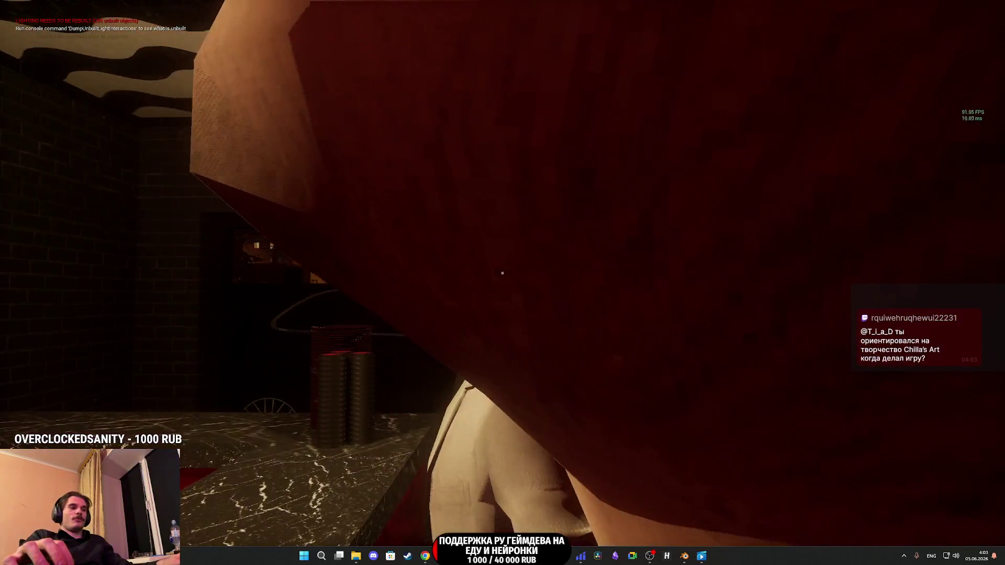
{"action": "key", "text": "Escape"}
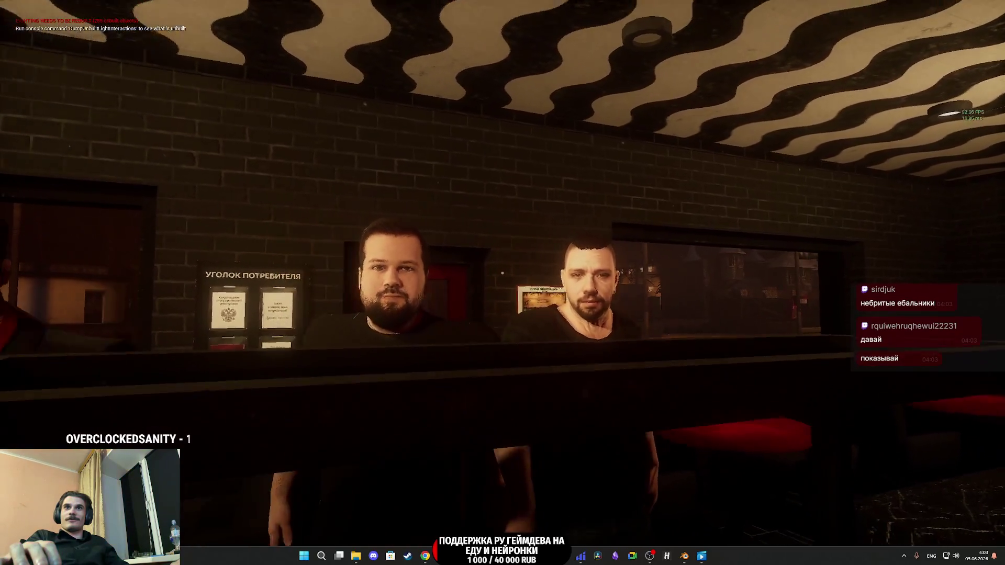
{"action": "key", "text": "Escape"}
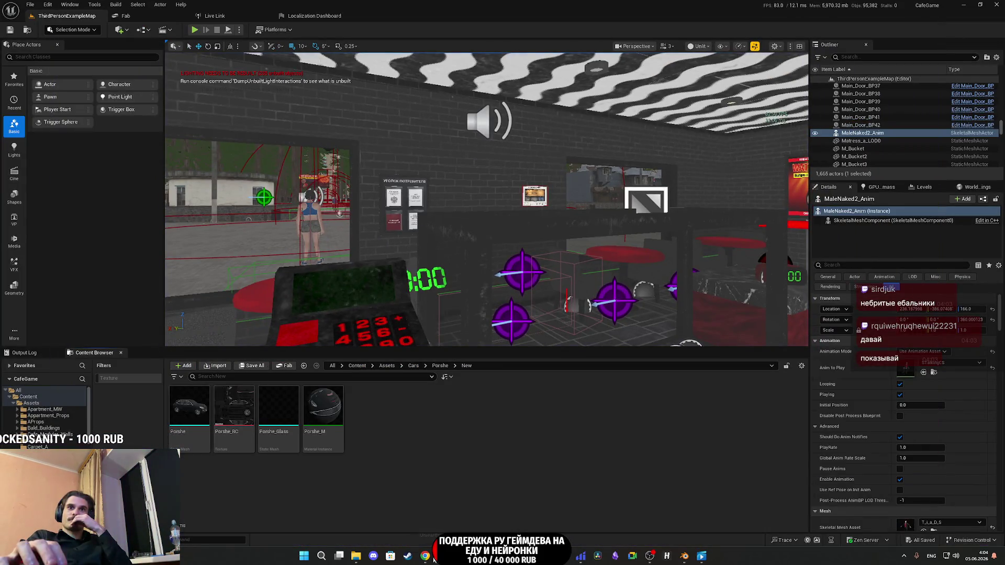
Step: Switch from the Twitch stream manager to Steam and go to the Store section
{"action": "left_click", "coordinate": [426, 556]}
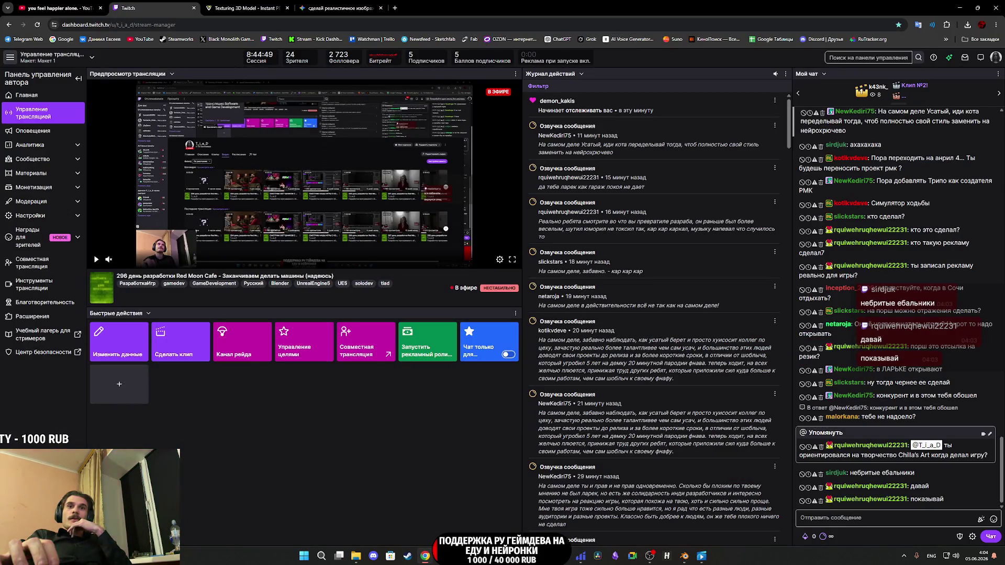
{"action": "left_click", "coordinate": [408, 556]}
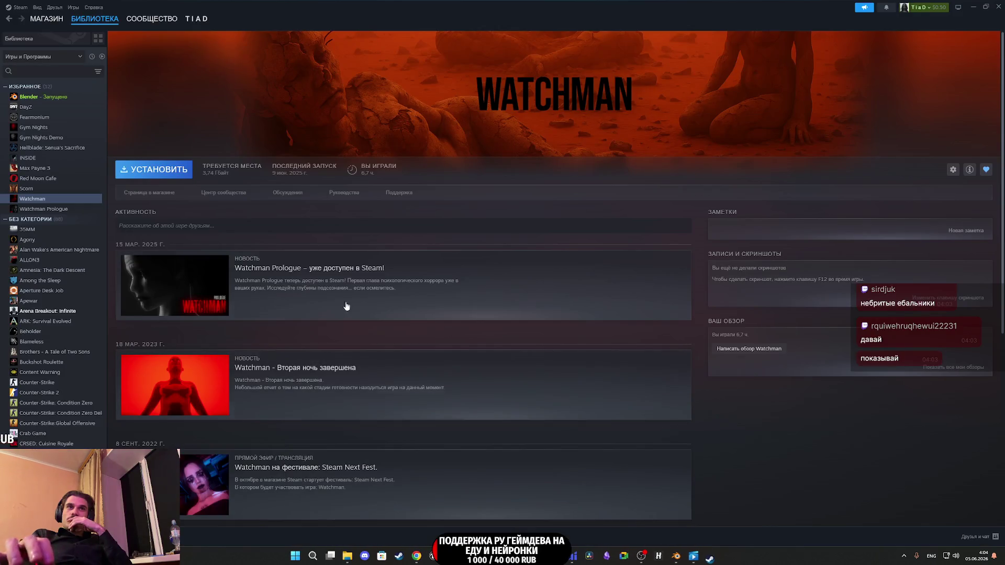
{"action": "left_click", "coordinate": [48, 20]}
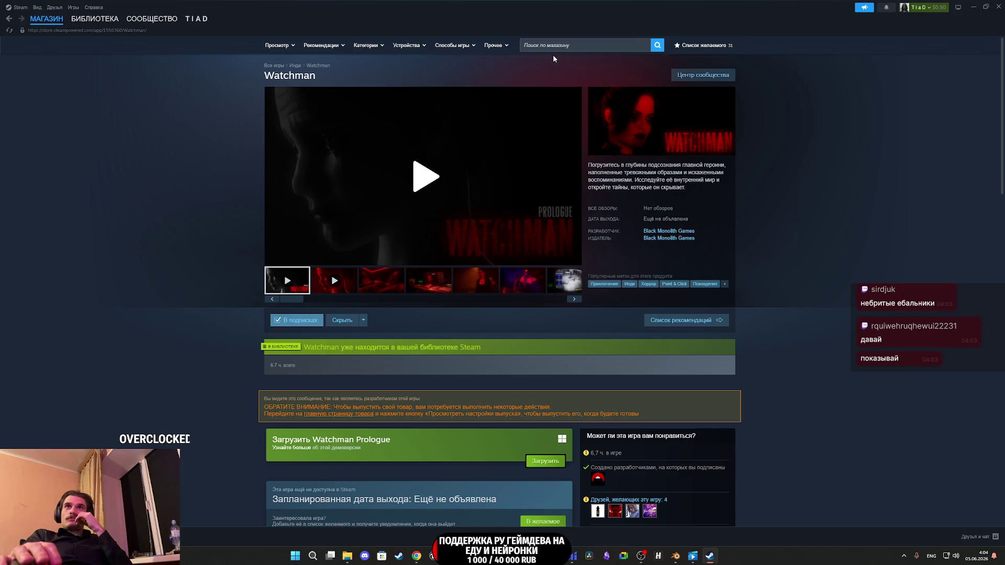
{"action": "mouse_move", "coordinate": [39, 27]}
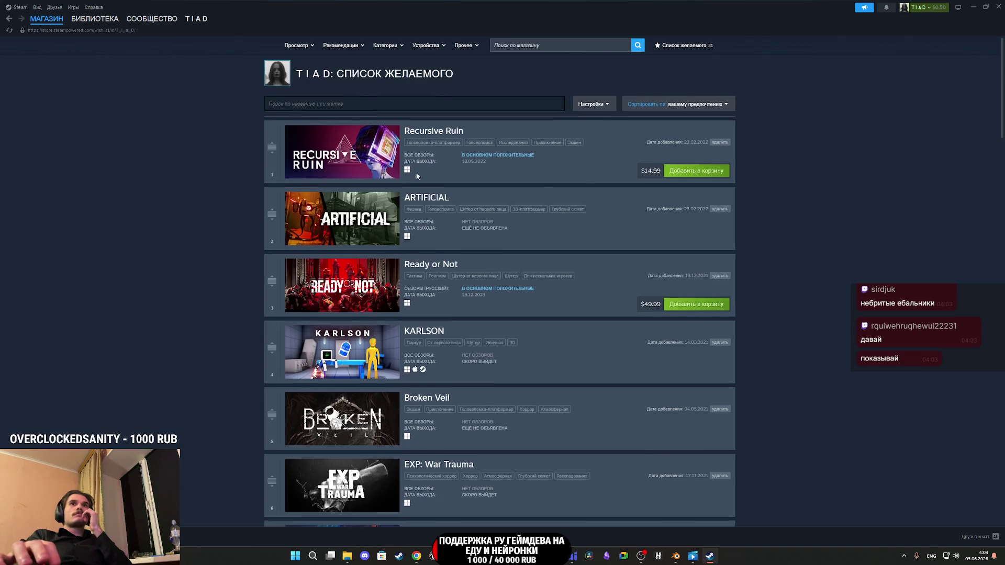
Step: Scroll to the end of the wishlist and open The Boba Teashop's store page
{"action": "scroll", "coordinate": [430, 184], "scroll_direction": "down", "scroll_amount": 4}
{"action": "scroll", "coordinate": [431, 183], "scroll_direction": "down", "scroll_amount": 12}
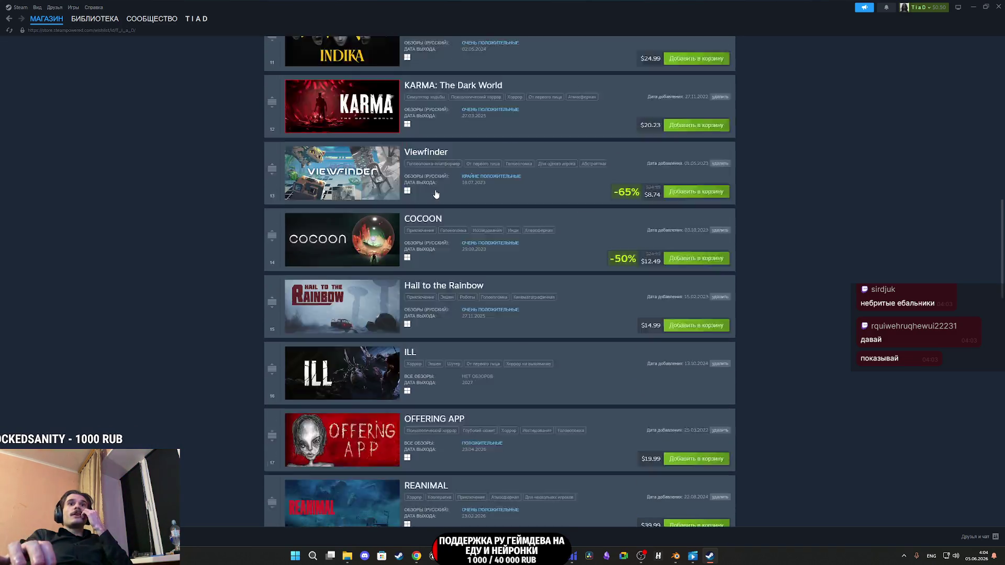
{"action": "scroll", "coordinate": [435, 194], "scroll_direction": "up", "scroll_amount": 1}
{"action": "scroll", "coordinate": [436, 198], "scroll_direction": "down", "scroll_amount": 11}
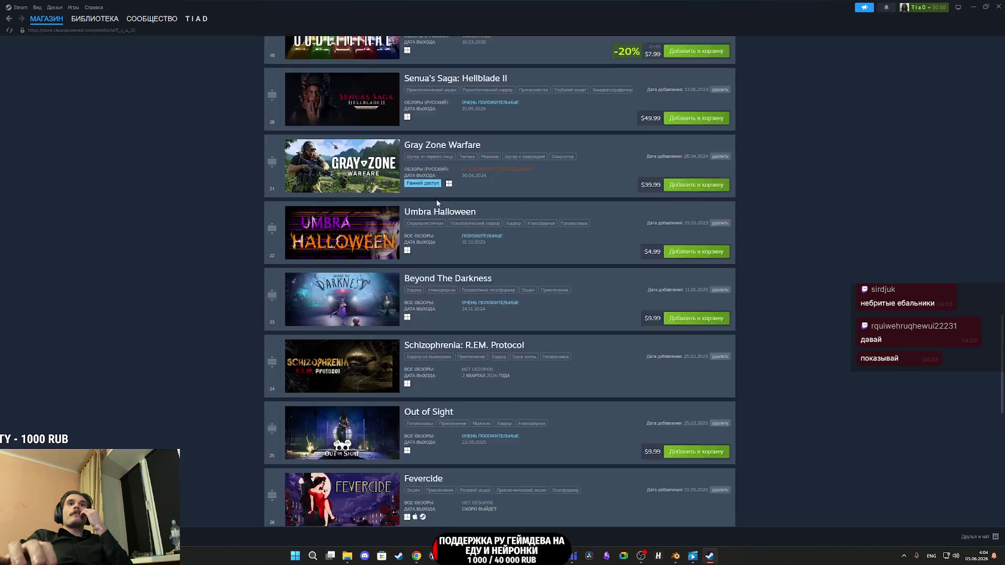
{"action": "scroll", "coordinate": [438, 203], "scroll_direction": "down", "scroll_amount": 3}
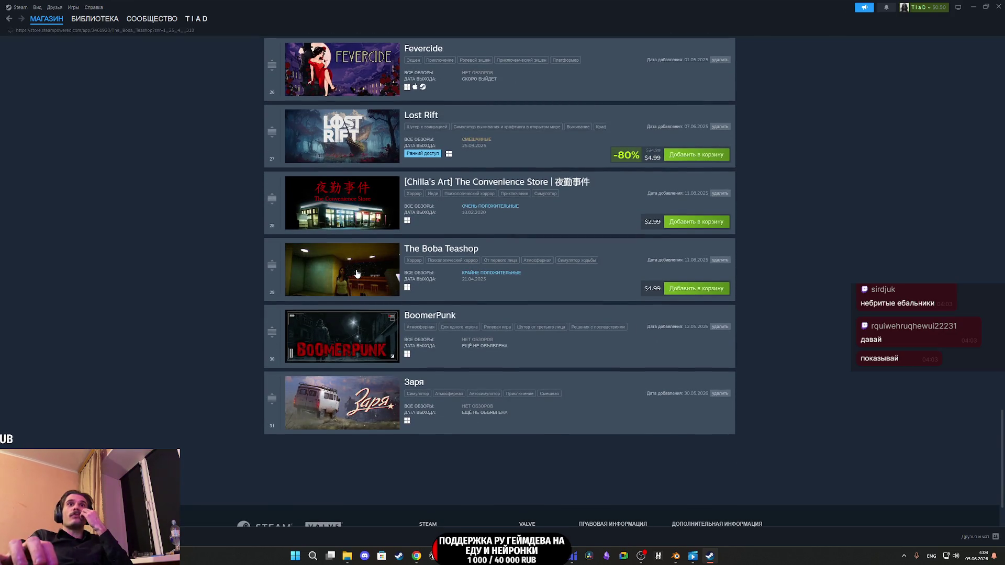
{"action": "left_click", "coordinate": [358, 272]}
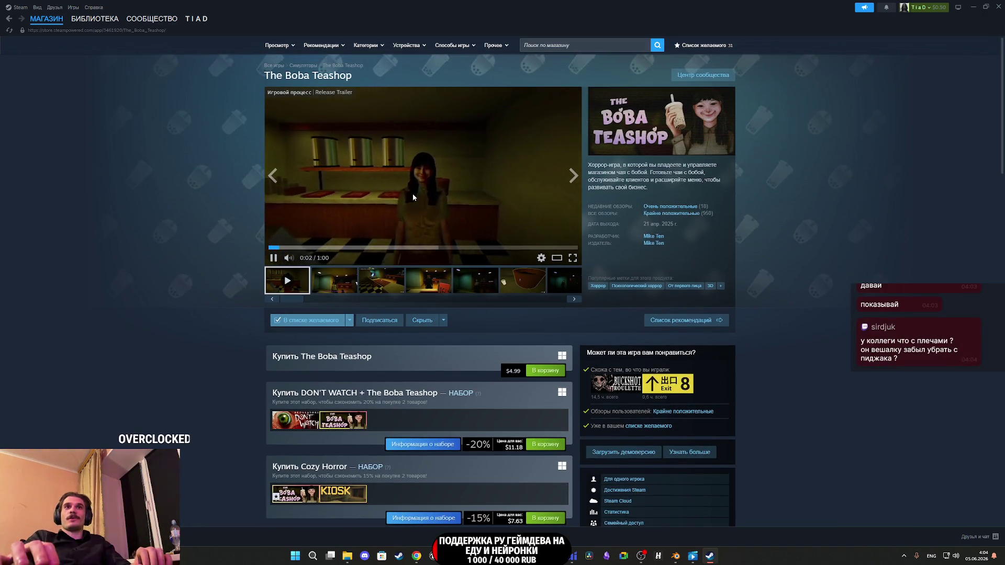
Step: Pause the trailer and page through The Boba Teashop screenshots in the full-size viewer
{"action": "left_click", "coordinate": [413, 194]}
{"action": "left_click", "coordinate": [334, 283]}
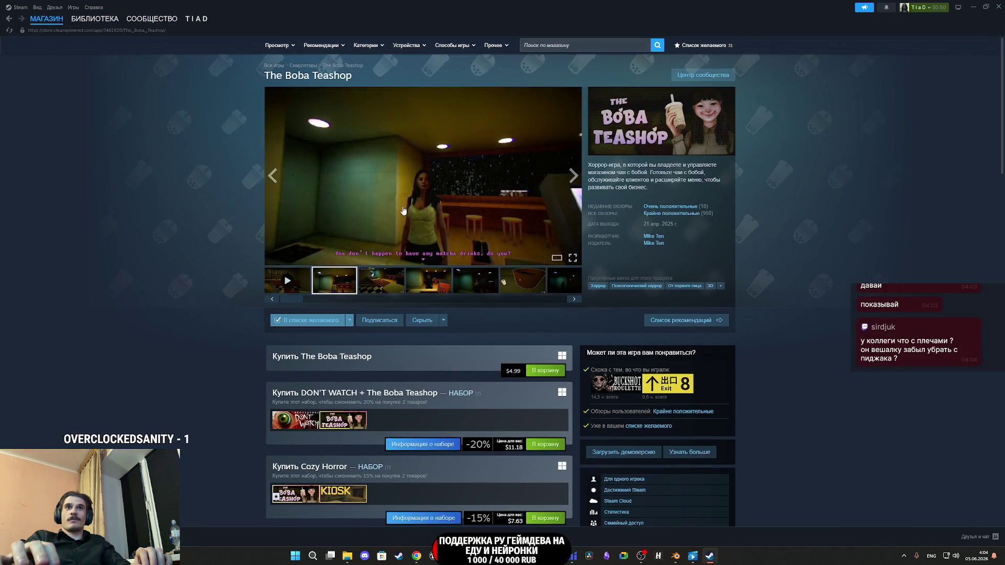
{"action": "left_click", "coordinate": [403, 207]}
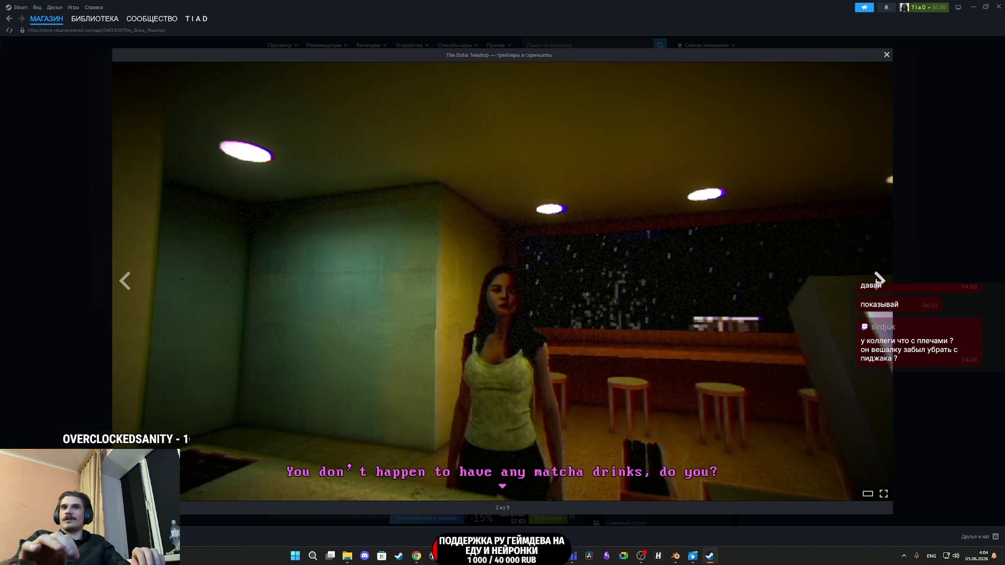
{"action": "left_click", "coordinate": [878, 281]}
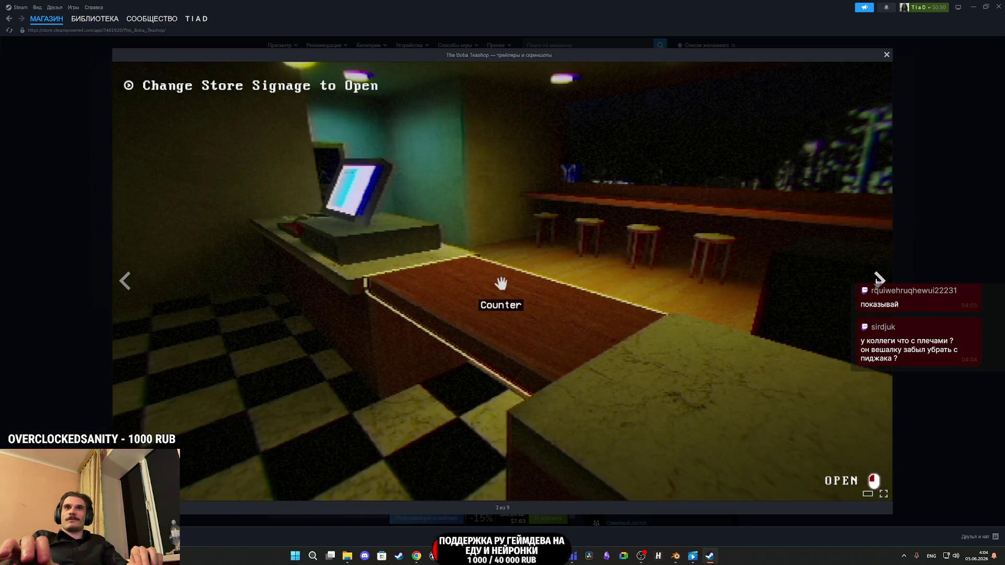
{"action": "left_click", "coordinate": [878, 281]}
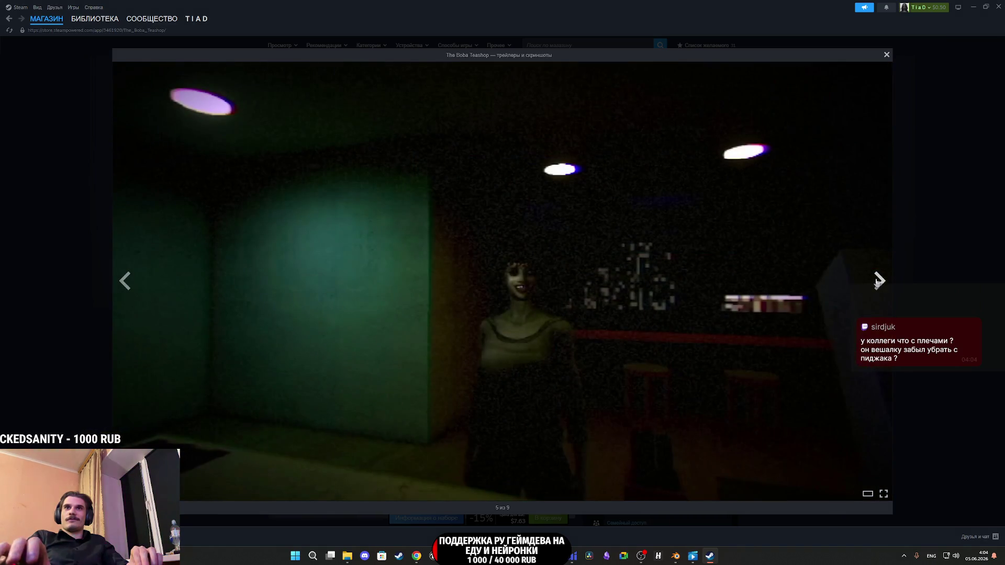
{"action": "left_click", "coordinate": [878, 281]}
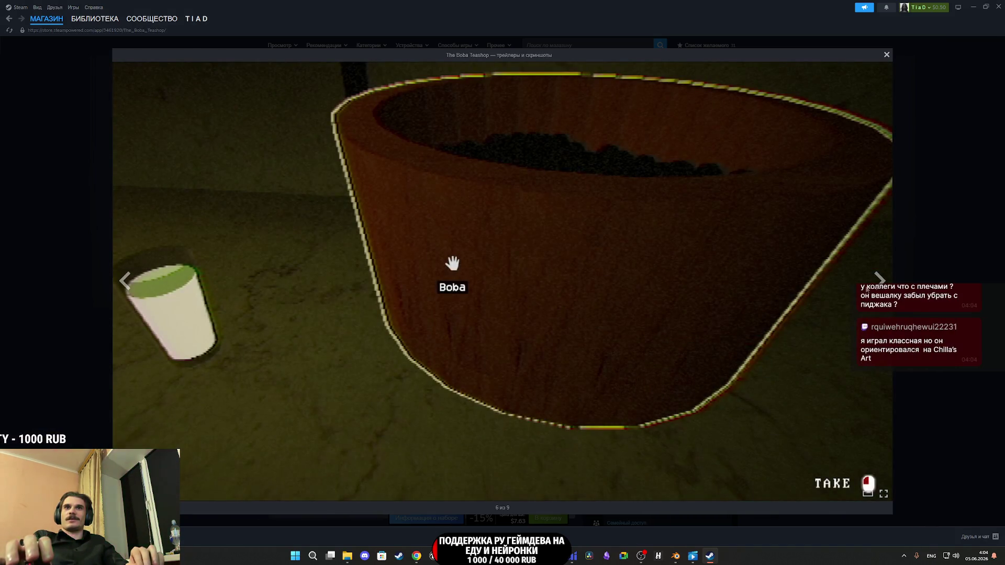
{"action": "left_click", "coordinate": [878, 281]}
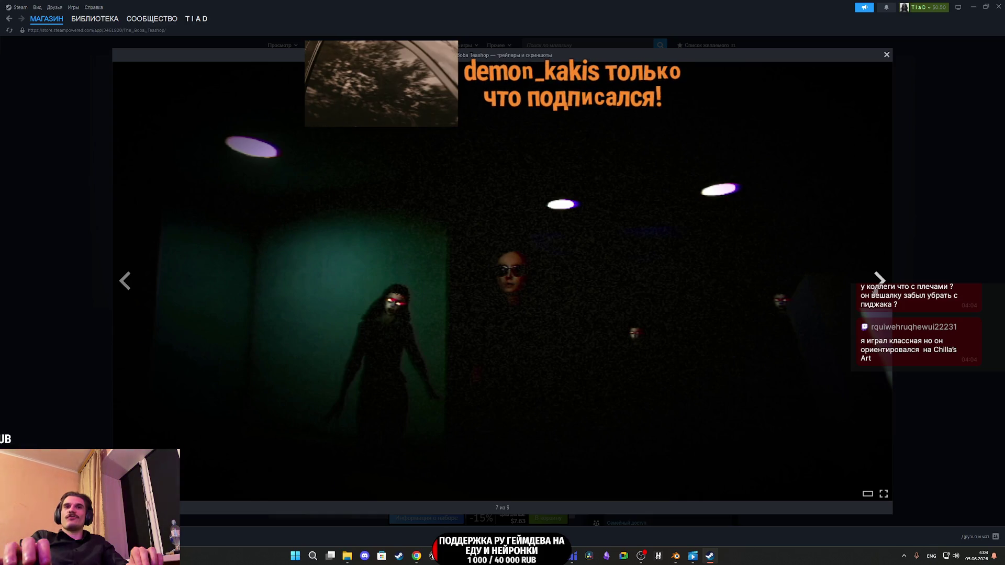
{"action": "left_click", "coordinate": [878, 281]}
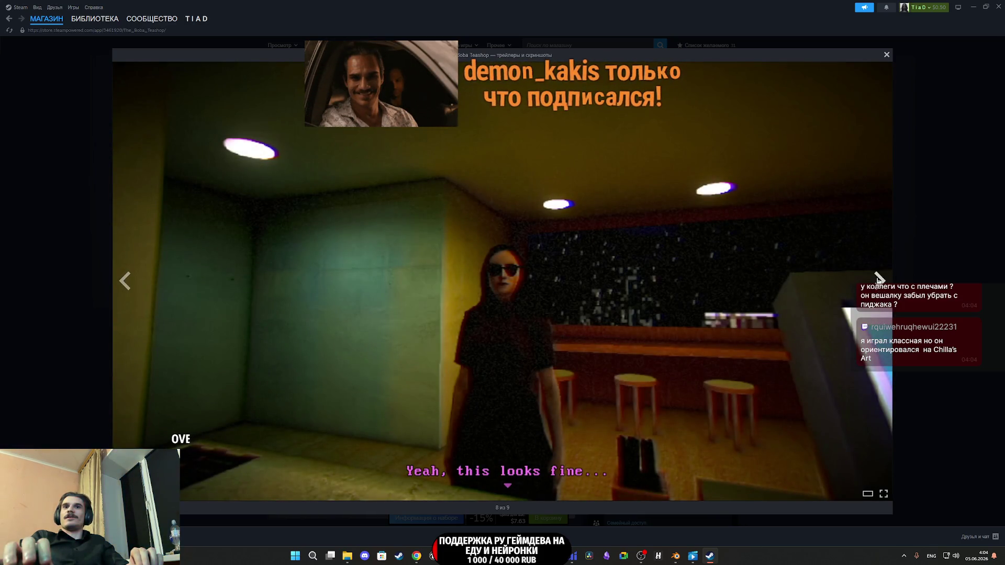
{"action": "left_click", "coordinate": [878, 281]}
{"action": "key", "text": "Left"}
{"action": "key", "text": "Left"}
{"action": "key", "text": "Left"}
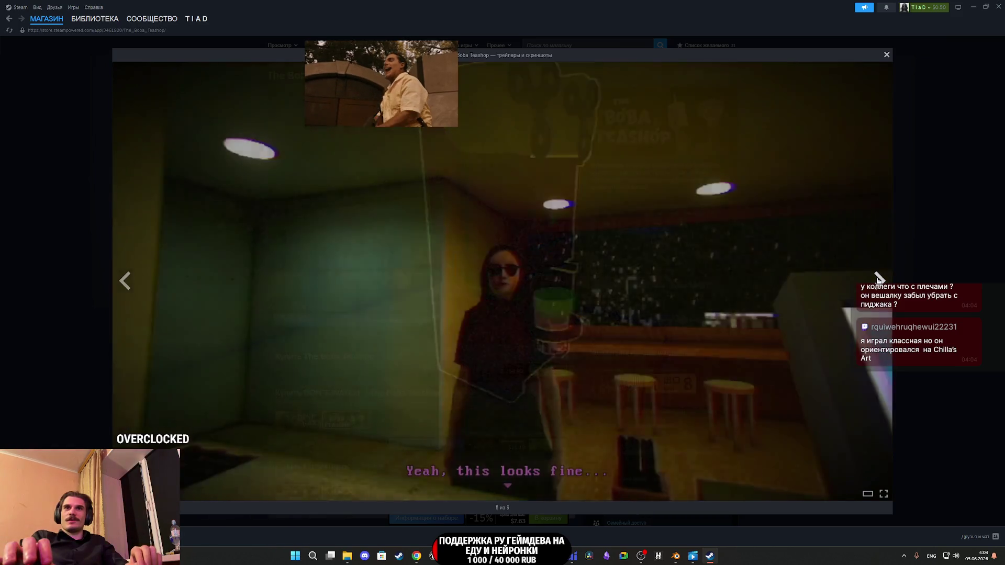
{"action": "key", "text": "Escape"}
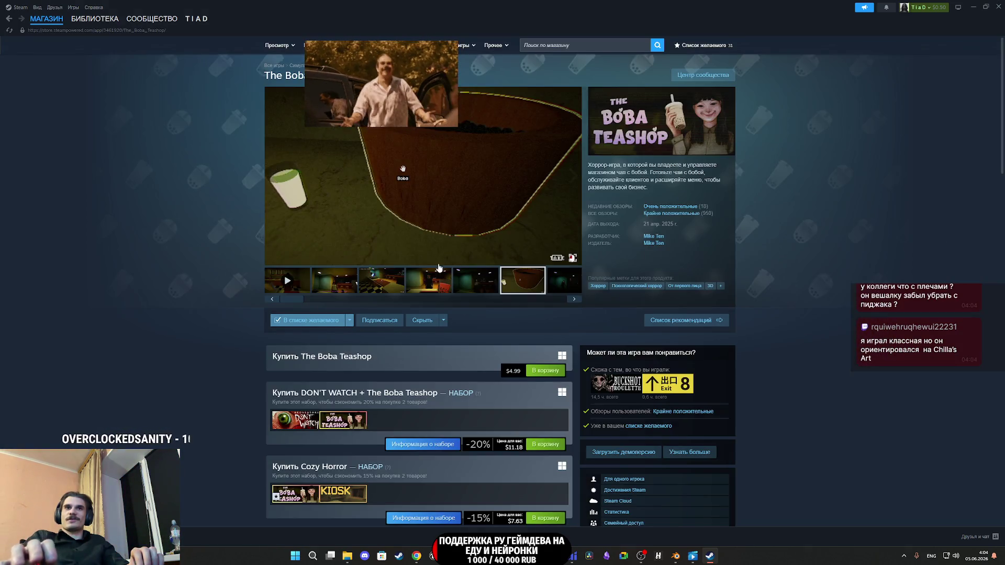
Step: Play The Boba Teashop release trailer in full screen
{"action": "left_click", "coordinate": [287, 281]}
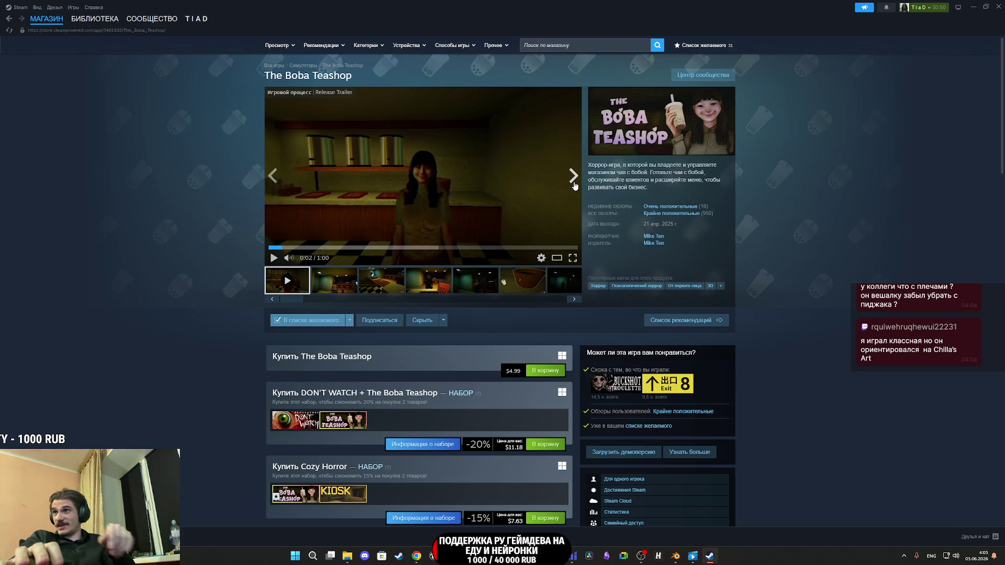
{"action": "left_click", "coordinate": [461, 196]}
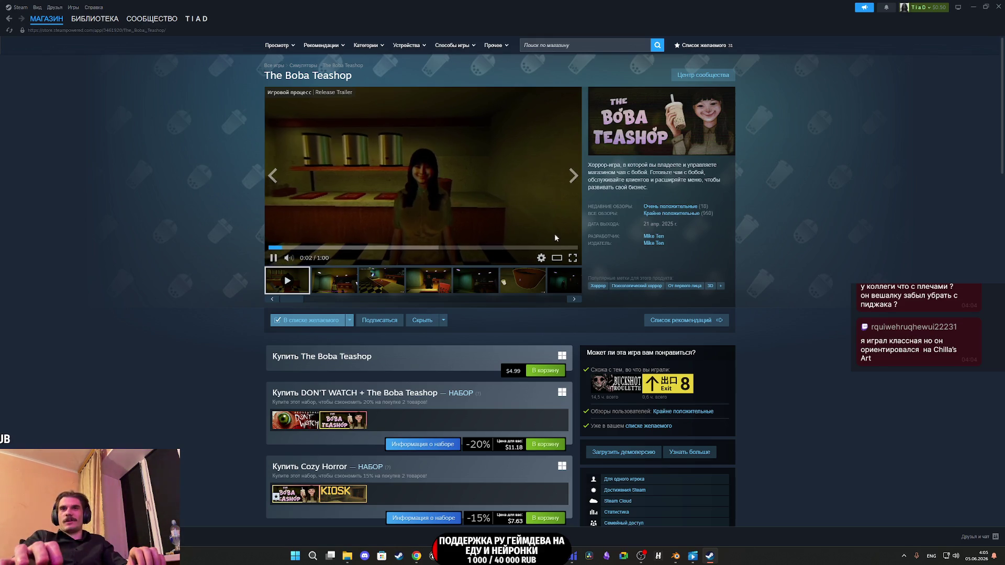
{"action": "left_click", "coordinate": [573, 258]}
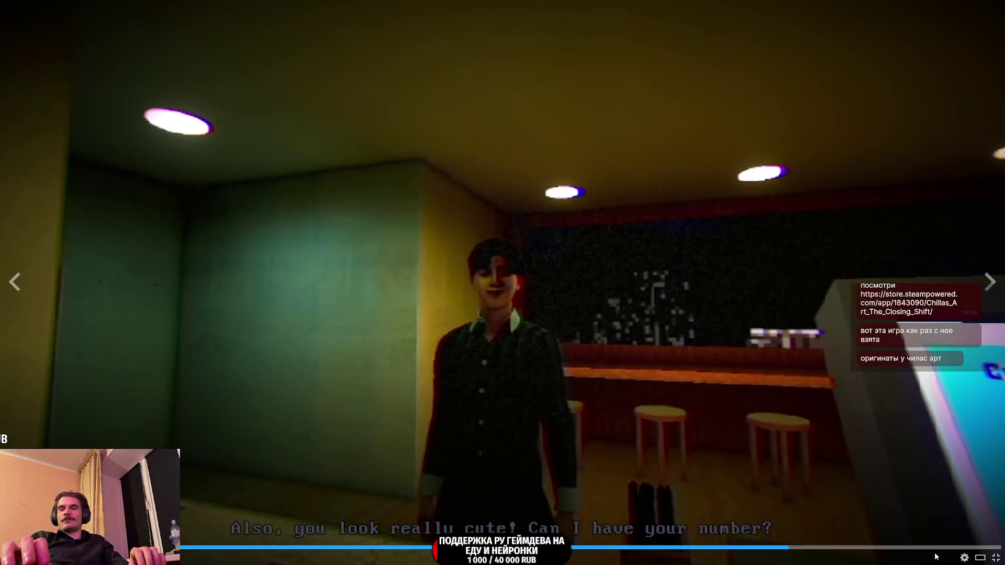
Step: Exit full screen, pause the trailer at 0:51, and briefly enlarge the second screenshot
{"action": "left_click", "coordinate": [996, 558]}
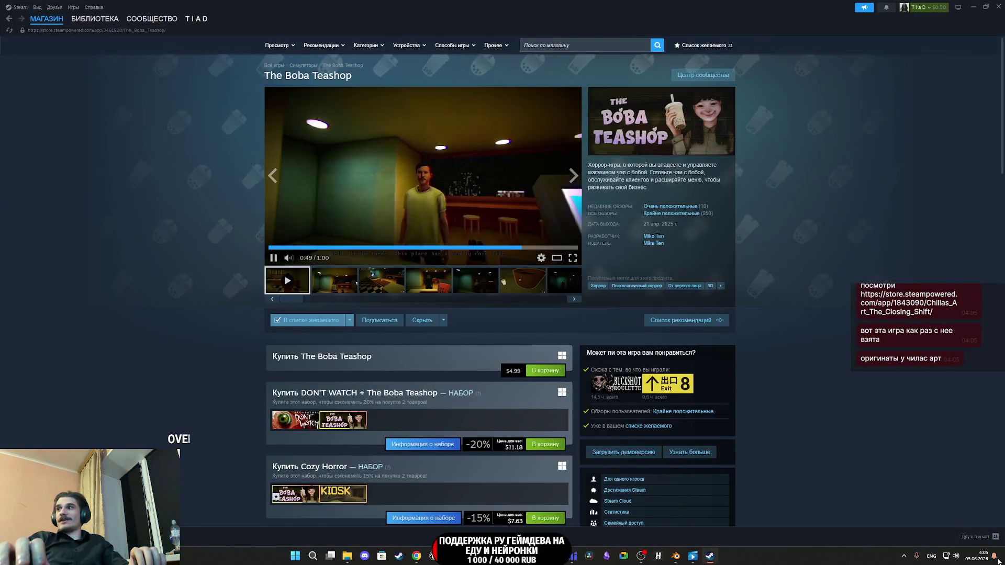
{"action": "left_click", "coordinate": [366, 241]}
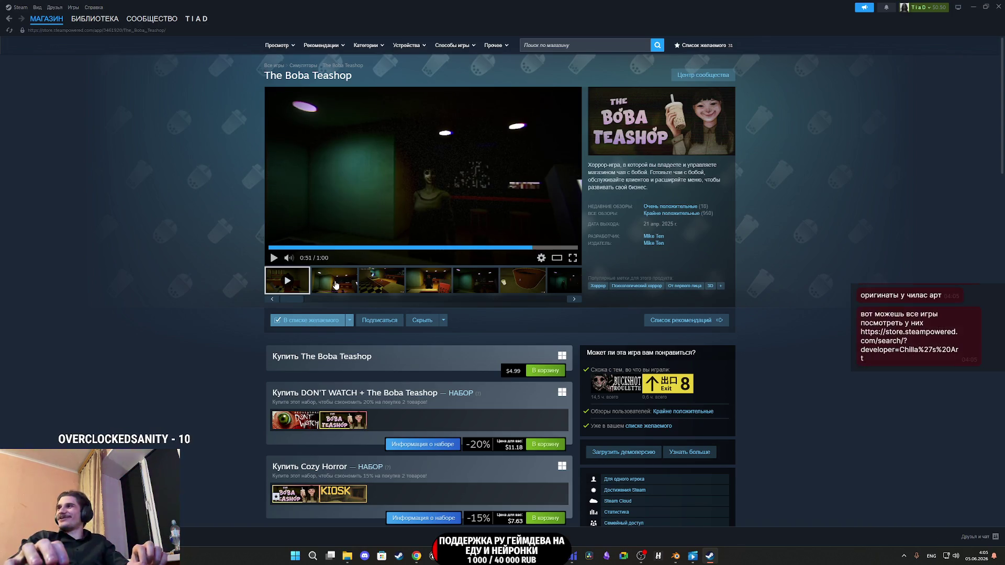
{"action": "left_click", "coordinate": [336, 285]}
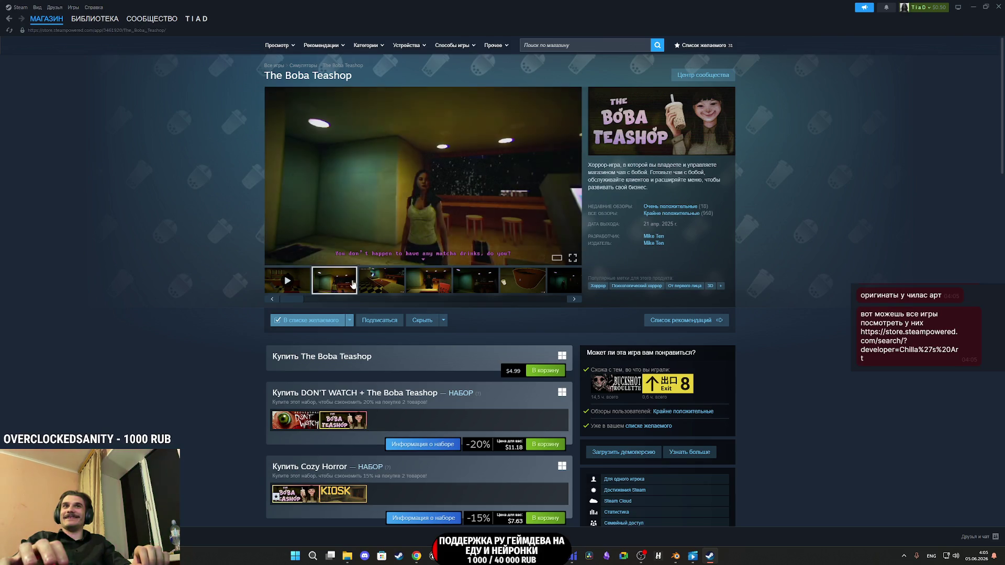
{"action": "left_click", "coordinate": [437, 193]}
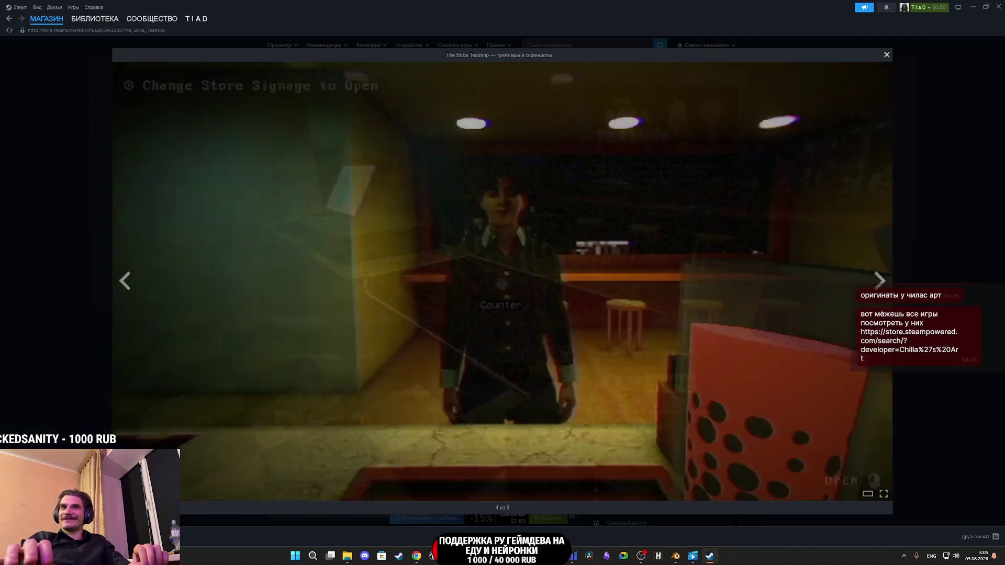
{"action": "left_click", "coordinate": [920, 291]}
Step: Scroll the store page, then switch to the Steam library showing Watchman
{"action": "scroll", "coordinate": [306, 262], "scroll_direction": "down", "scroll_amount": 8}
{"action": "scroll", "coordinate": [331, 272], "scroll_direction": "up", "scroll_amount": 4}
{"action": "scroll", "coordinate": [331, 272], "scroll_direction": "up", "scroll_amount": 5}
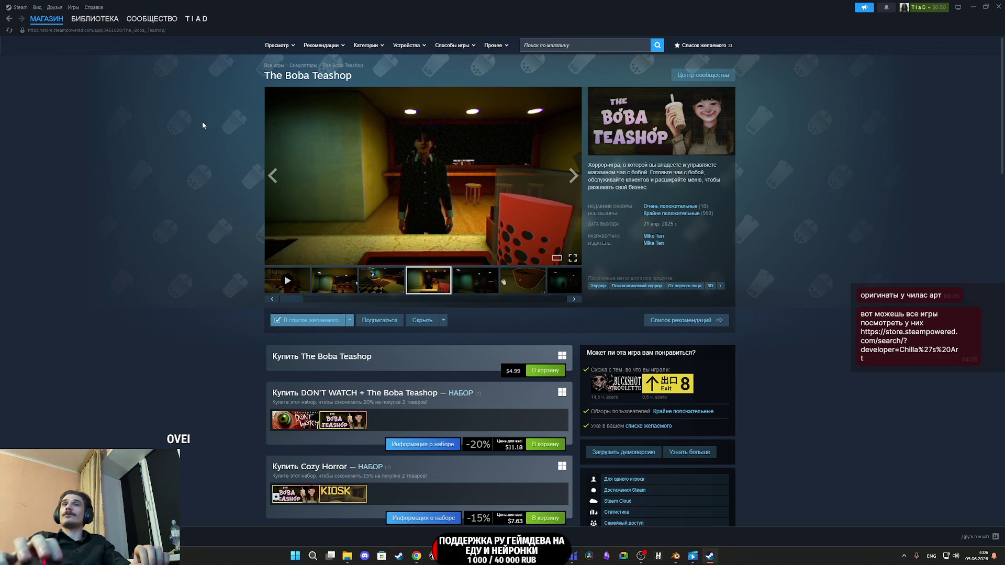
{"action": "left_click", "coordinate": [95, 18]}
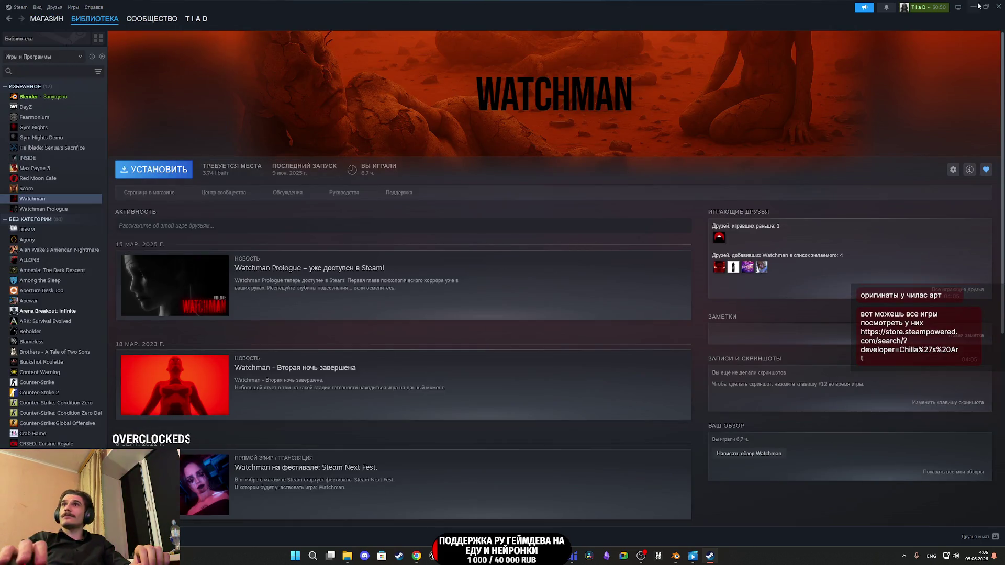
Step: Open Red Moon Cafe's store page from the library and enlarge its second screenshot
{"action": "left_click", "coordinate": [49, 179]}
{"action": "left_click", "coordinate": [145, 190]}
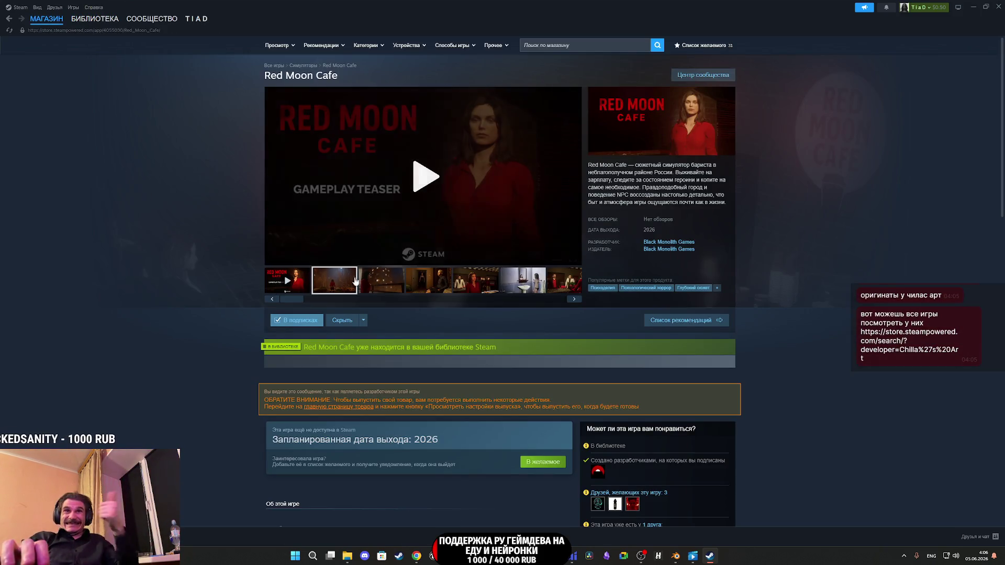
{"action": "left_click", "coordinate": [355, 281]}
{"action": "left_click", "coordinate": [450, 231]}
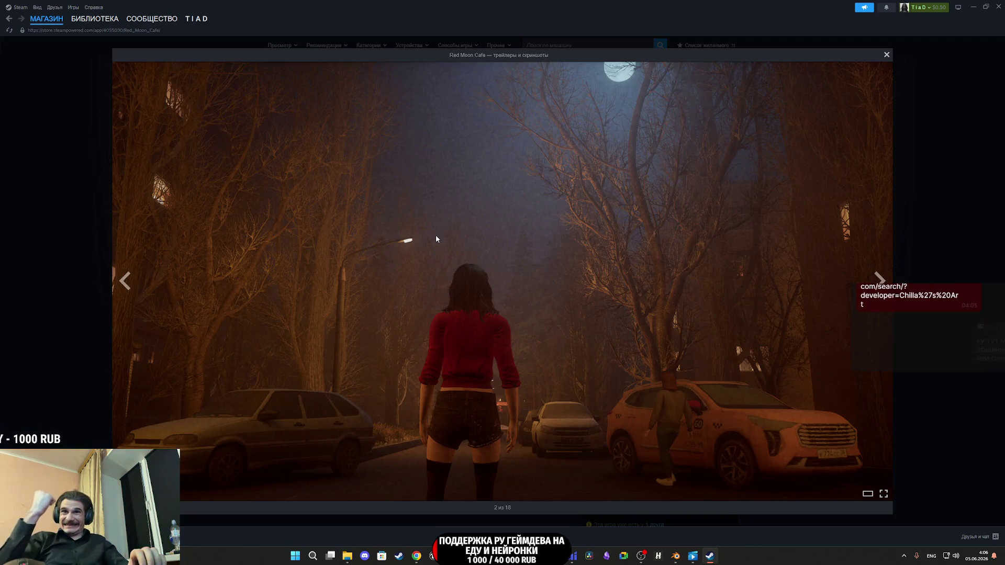
Step: Step through the Red Moon Cafe screenshots one by one, then close the viewer
{"action": "key", "text": "Right"}
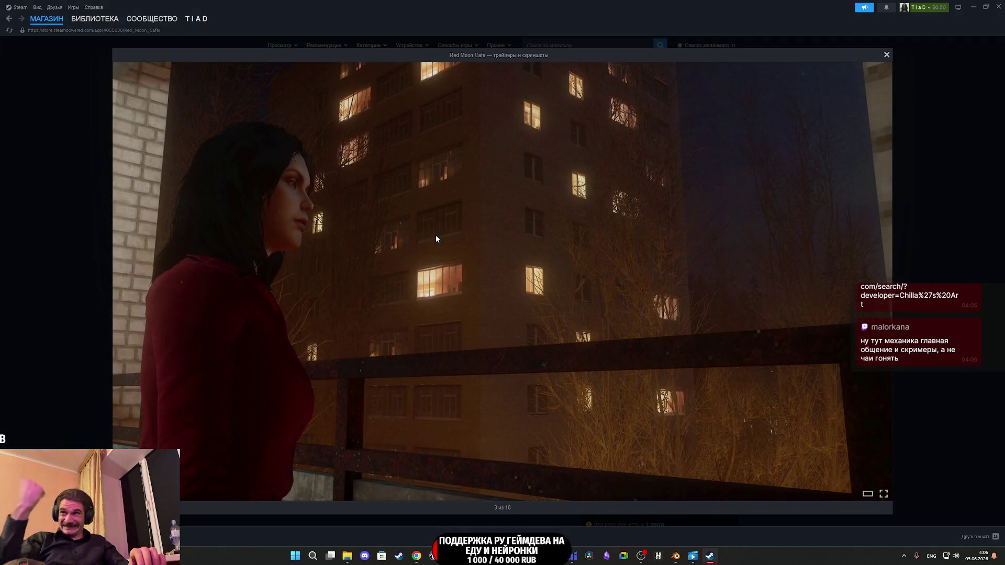
{"action": "key", "text": "Right"}
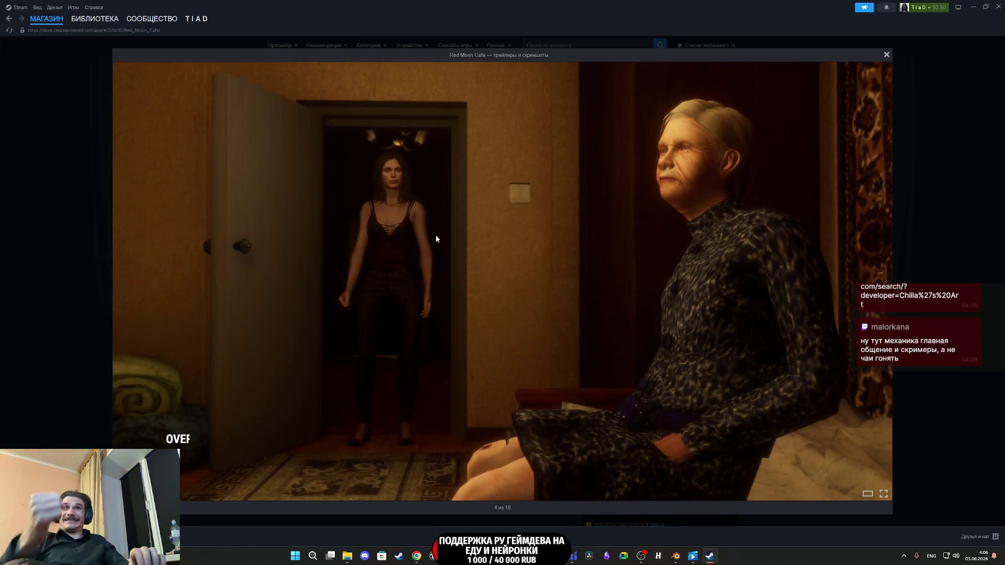
{"action": "key", "text": "Right"}
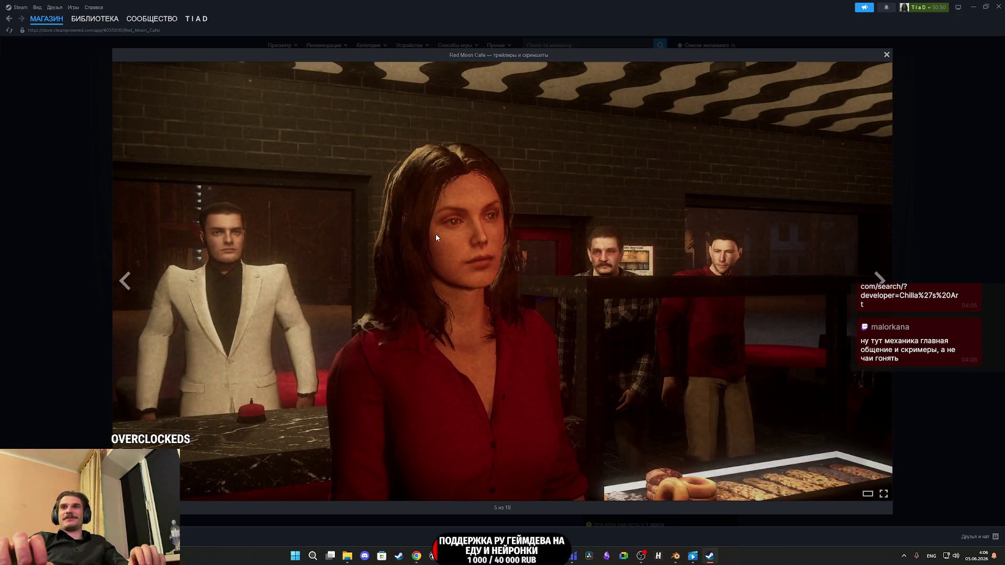
{"action": "key", "text": "Right"}
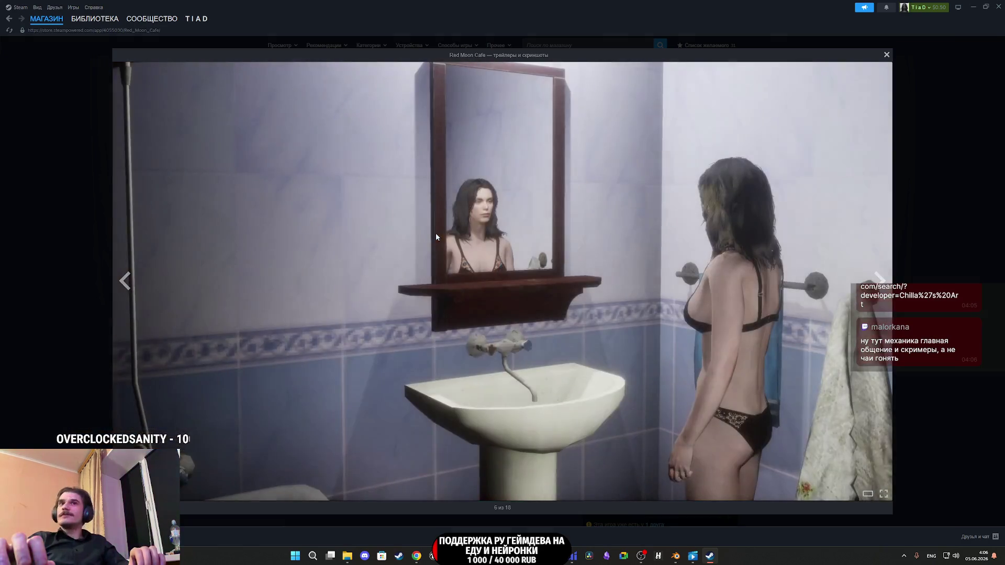
{"action": "key", "text": "Right"}
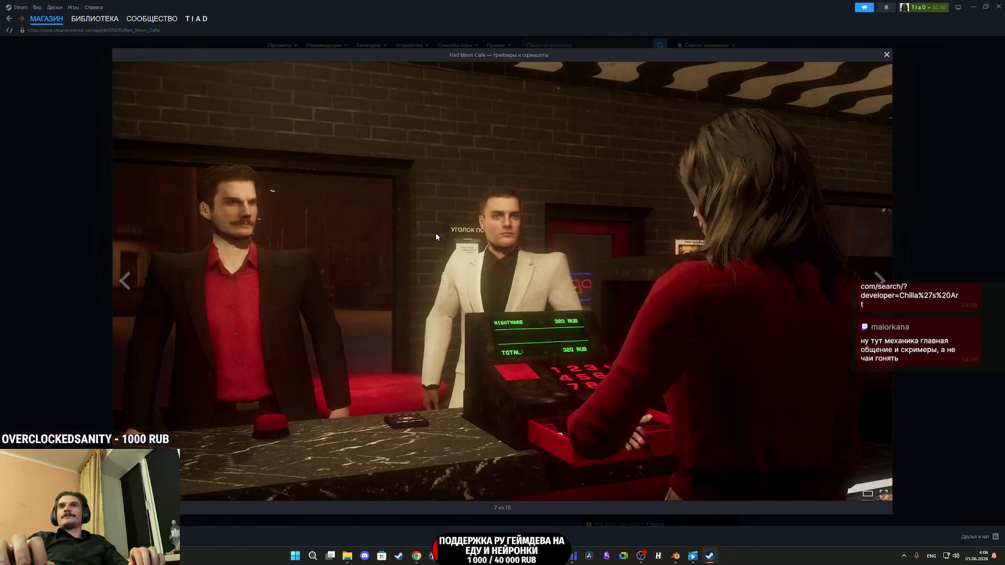
{"action": "key", "text": "Right"}
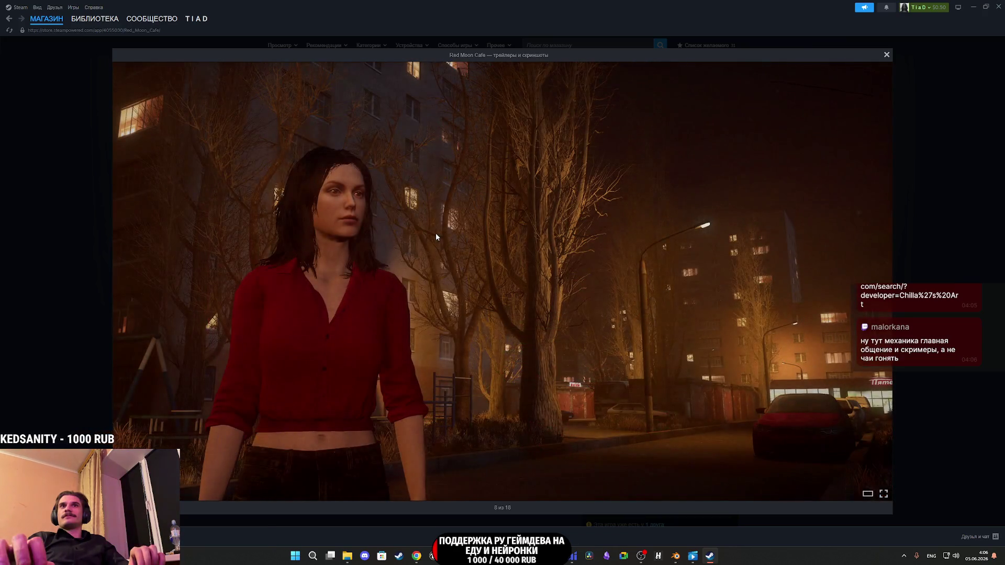
{"action": "key", "text": "Right"}
{"action": "key", "text": "Right"}
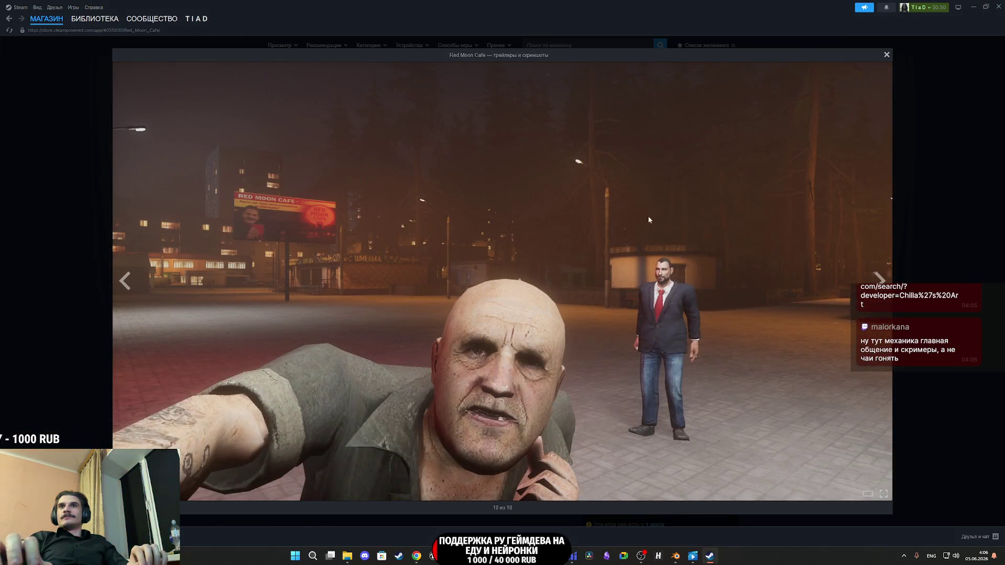
{"action": "key", "text": "Right"}
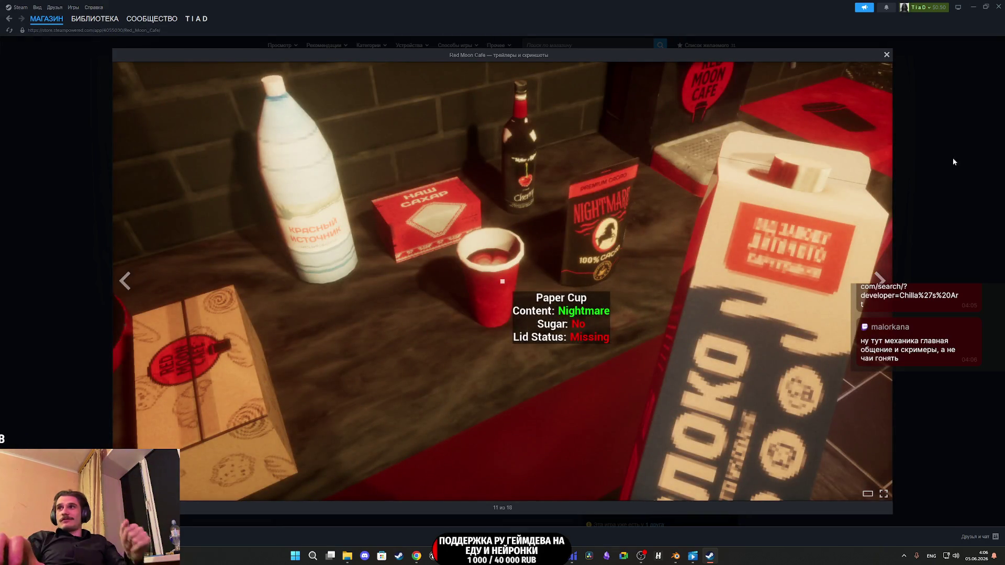
{"action": "key", "text": "Escape"}
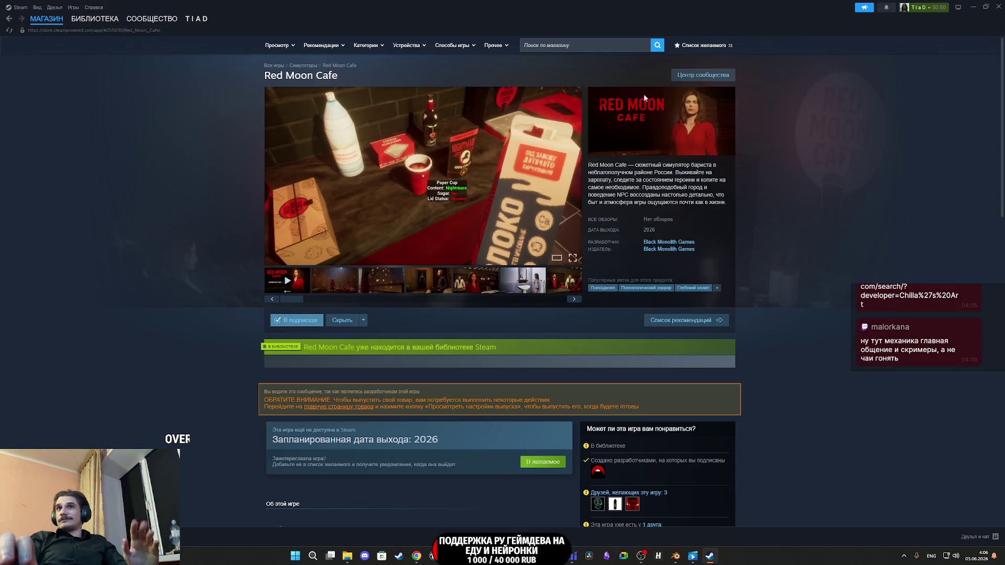
Step: Scroll down the Red Moon Cafe store page and close the Steam window
{"action": "scroll", "coordinate": [691, 47], "scroll_direction": "down", "scroll_amount": 10}
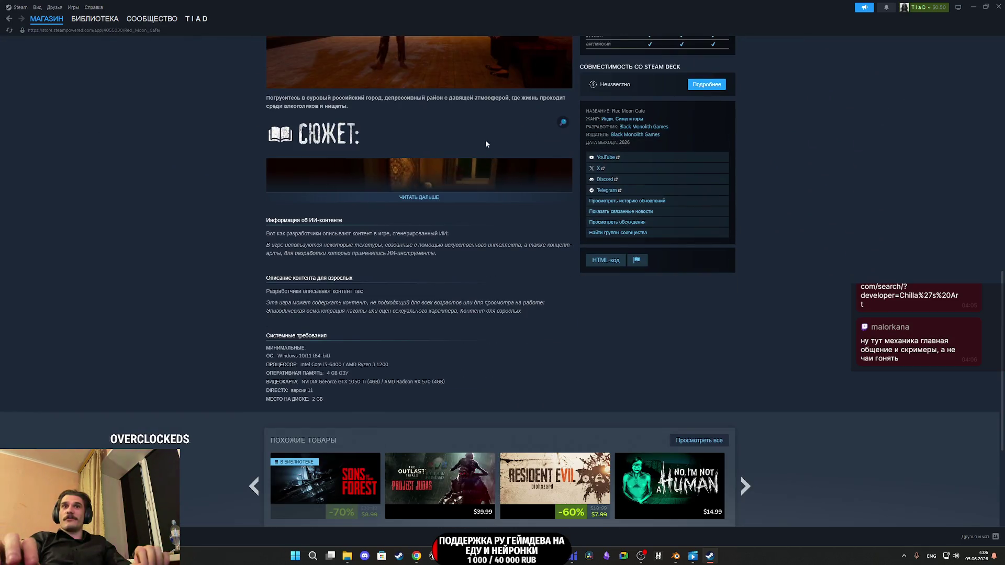
{"action": "scroll", "coordinate": [679, 131], "scroll_direction": "down", "scroll_amount": 4}
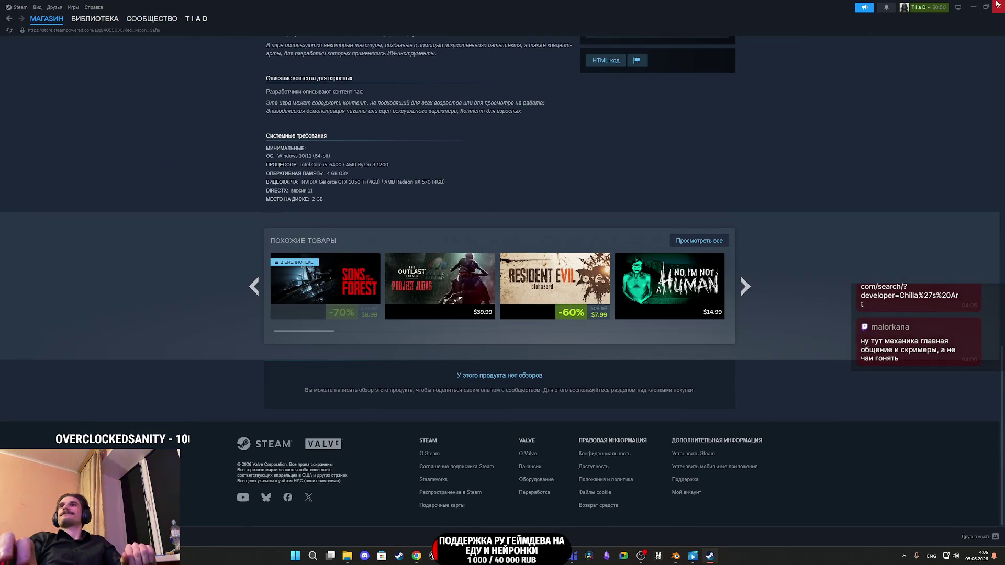
{"action": "left_click", "coordinate": [997, 5]}
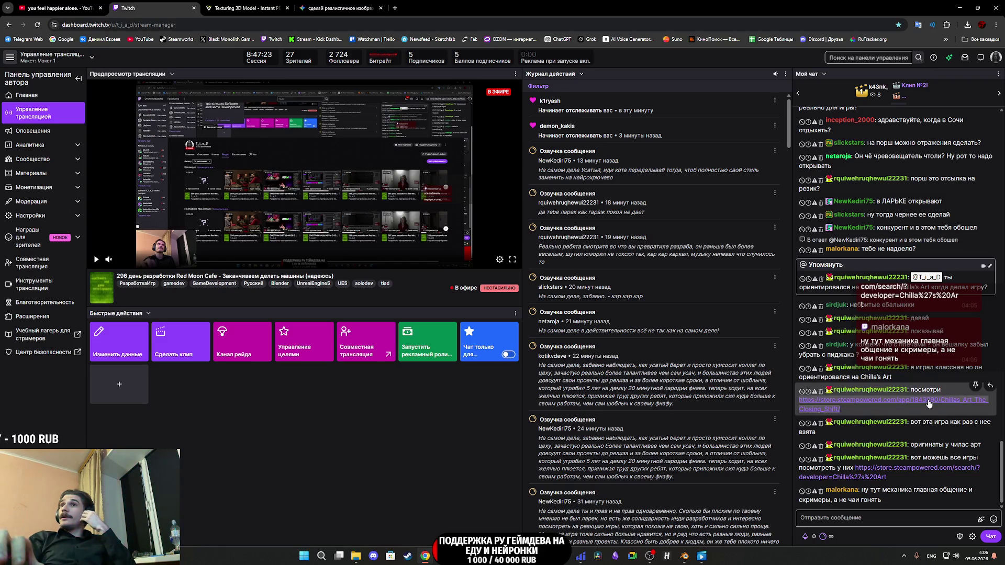
Step: Switch to The Closing Shift store page and watch its trailer full screen
{"action": "left_click", "coordinate": [265, 5]}
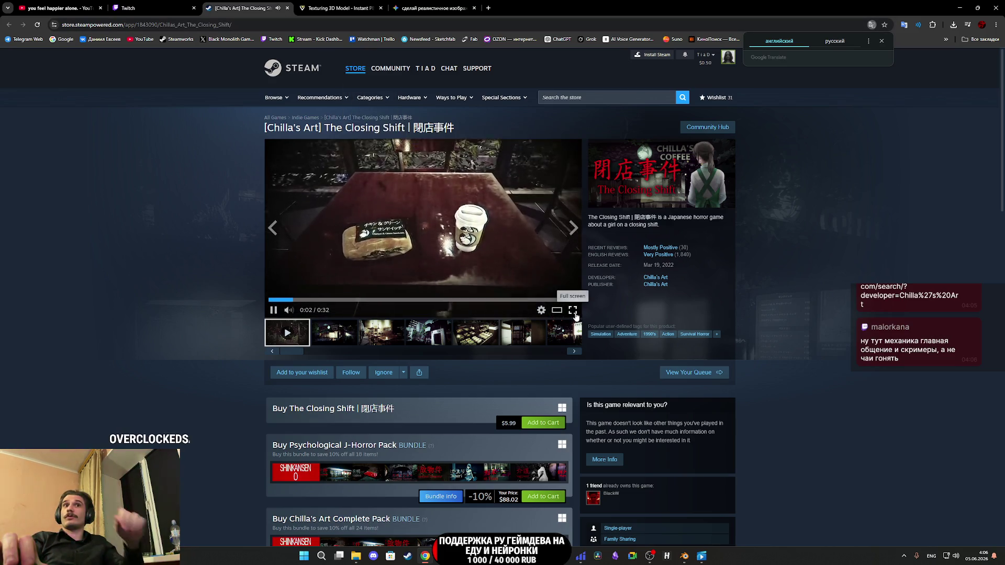
{"action": "left_click", "coordinate": [573, 311]}
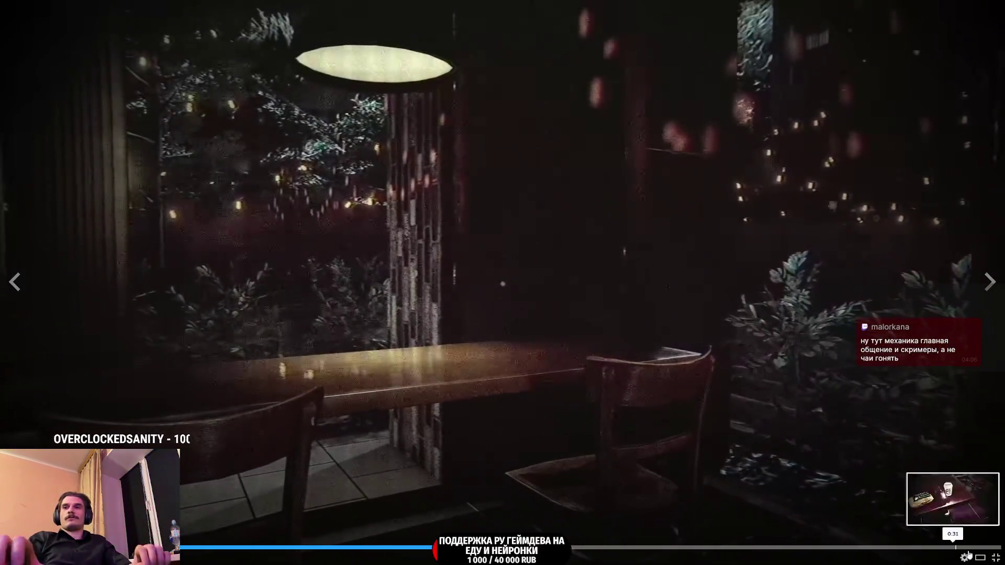
{"action": "key", "text": "Escape"}
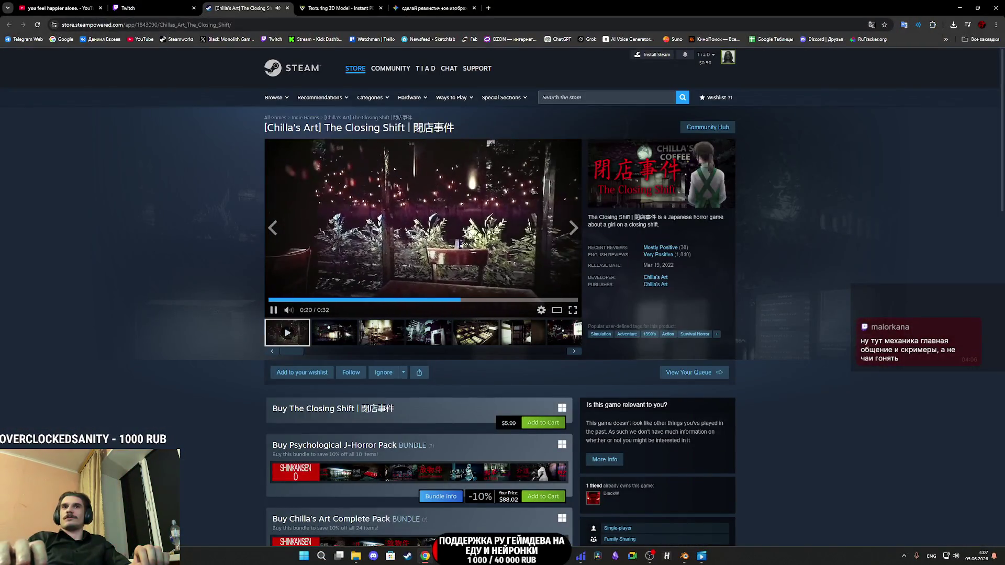
Step: Browse The Closing Shift screenshots enlarged, from the café exterior around to the trailer
{"action": "left_click", "coordinate": [325, 336]}
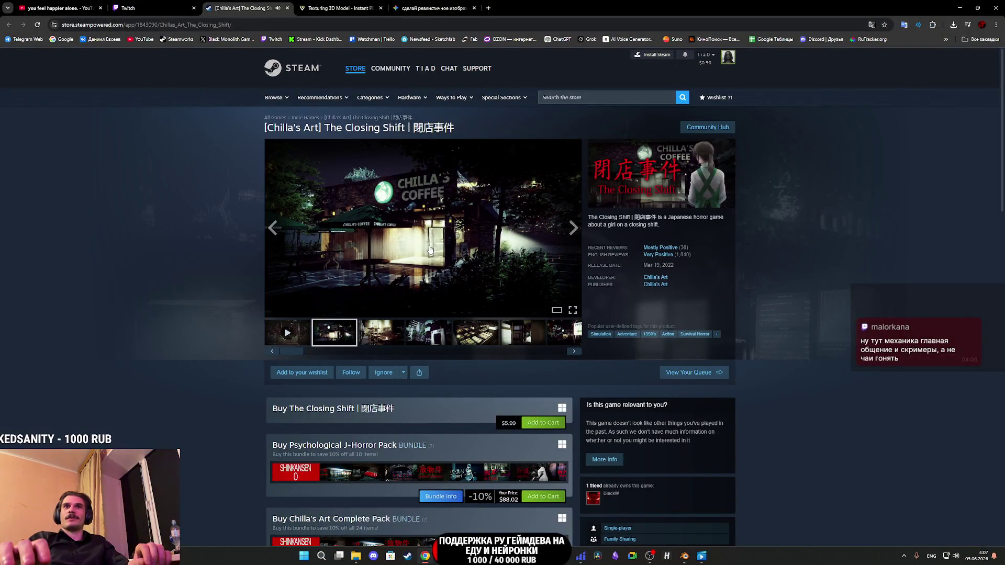
{"action": "left_click", "coordinate": [426, 241]}
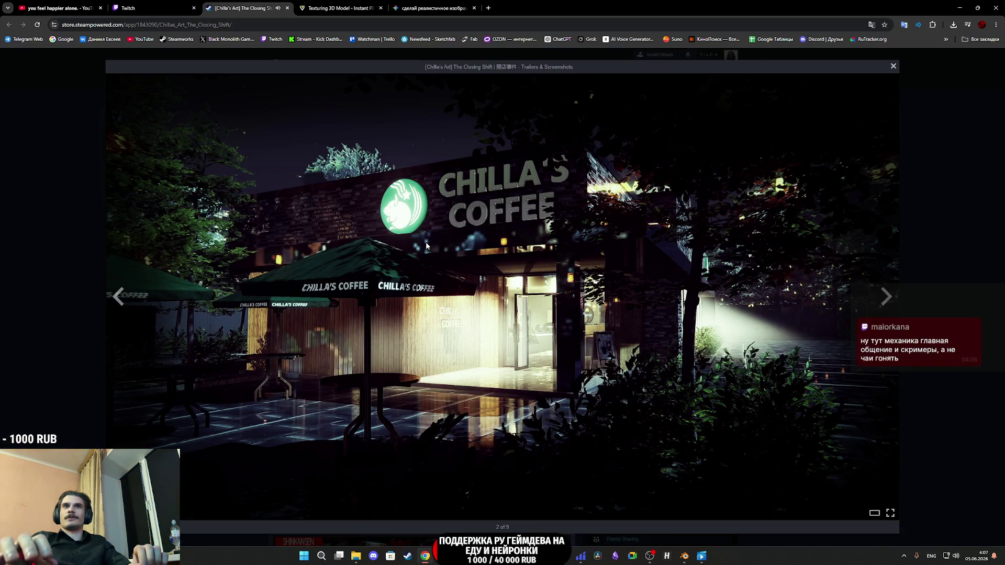
{"action": "left_click", "coordinate": [426, 242]}
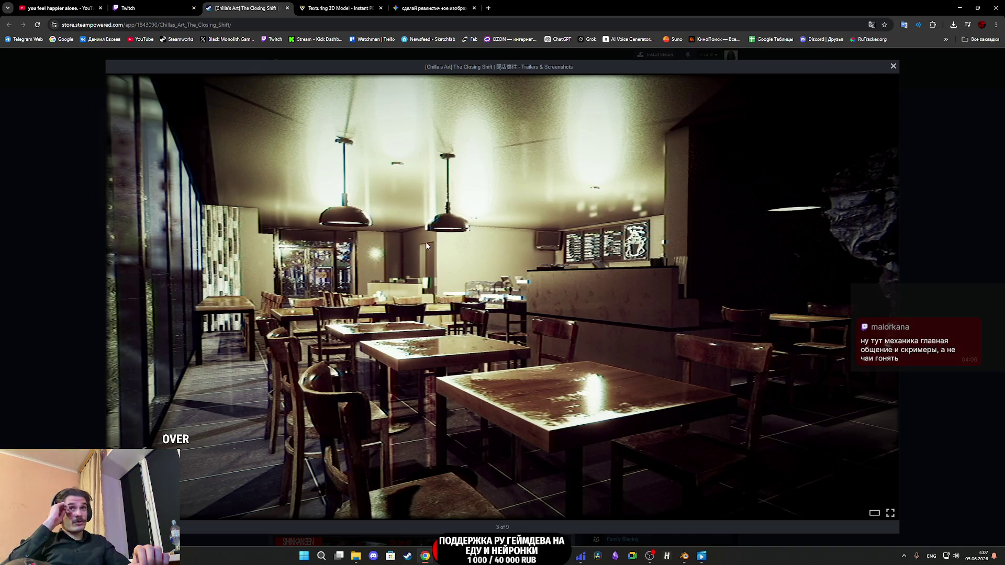
{"action": "left_click", "coordinate": [427, 246]}
{"action": "left_click", "coordinate": [426, 245]}
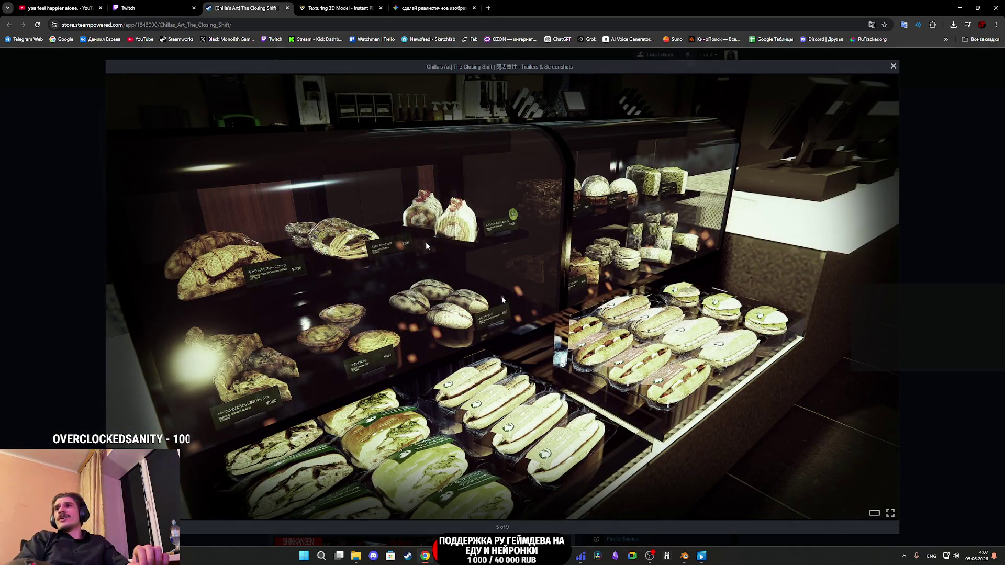
{"action": "left_click", "coordinate": [426, 245]}
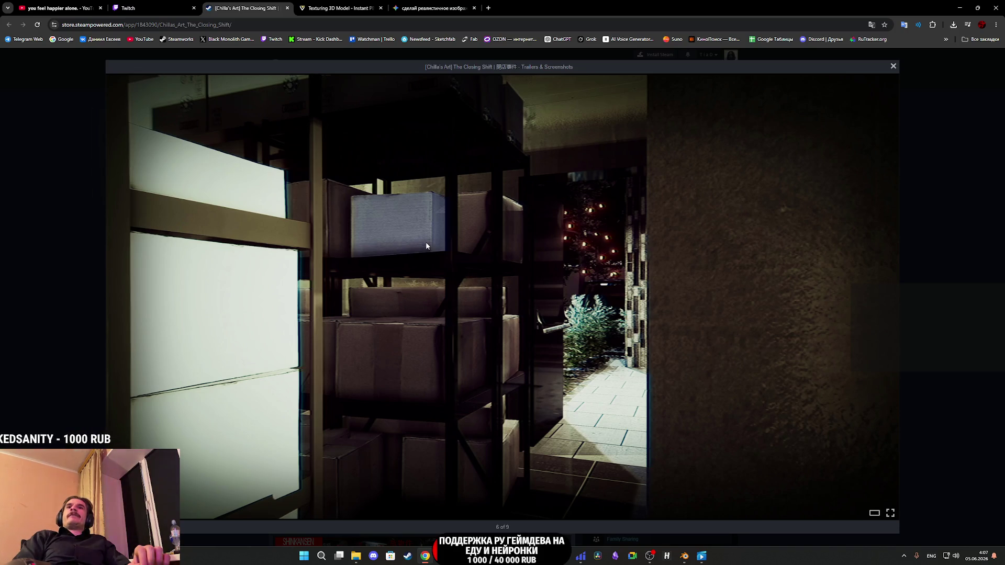
{"action": "left_click", "coordinate": [426, 245]}
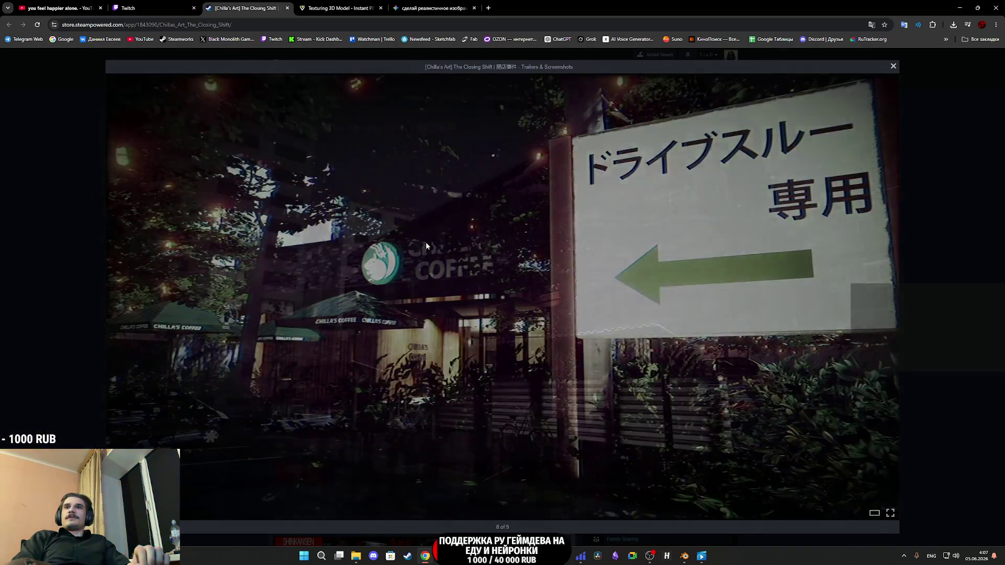
{"action": "left_click", "coordinate": [426, 246]}
{"action": "left_click", "coordinate": [426, 245]}
{"action": "left_click", "coordinate": [426, 243]}
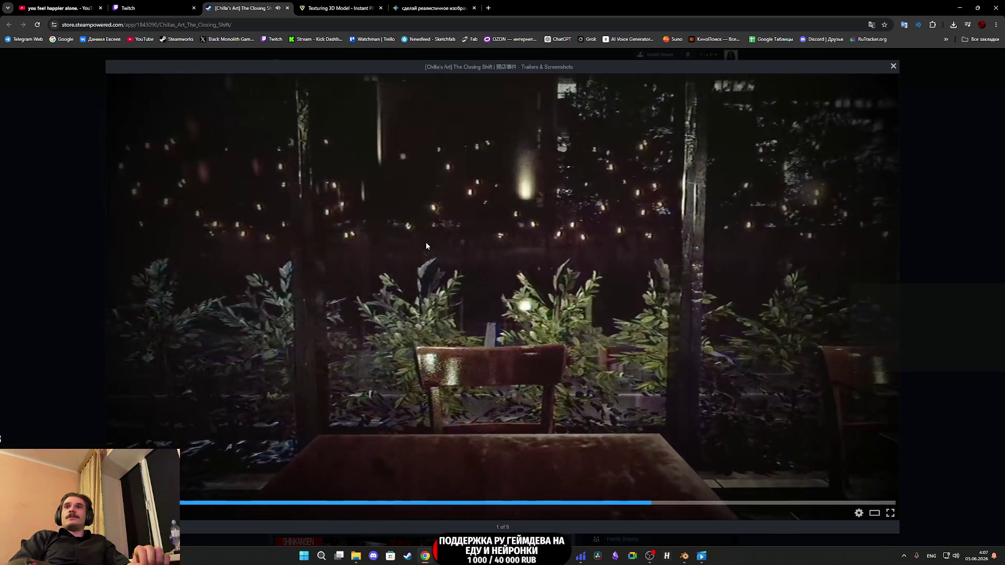
{"action": "left_click", "coordinate": [923, 189]}
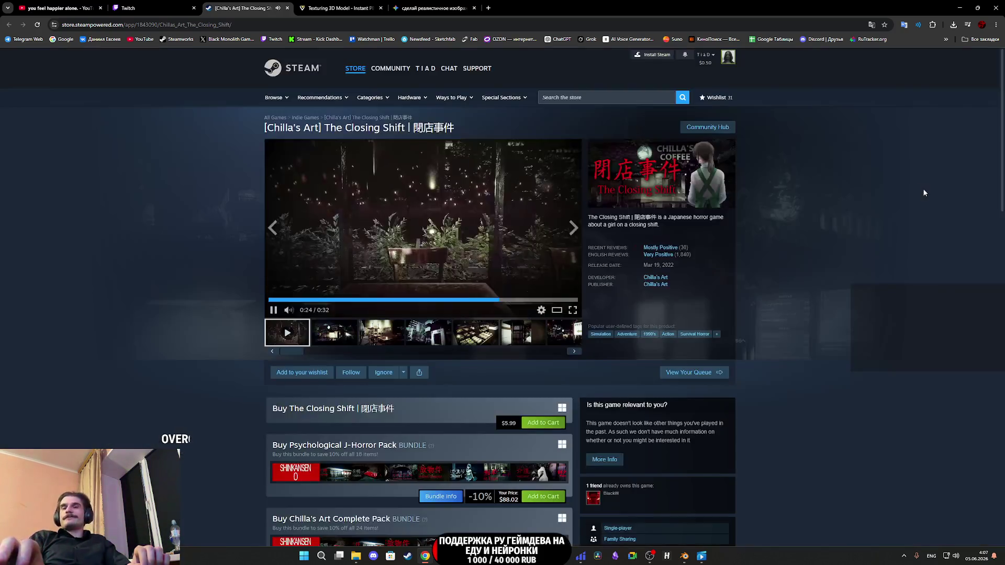
Step: Pause the trailer at 0:26, scroll the page, and close The Closing Shift tab
{"action": "left_click", "coordinate": [505, 255]}
{"action": "scroll", "coordinate": [555, 259], "scroll_direction": "down", "scroll_amount": 3}
{"action": "scroll", "coordinate": [608, 263], "scroll_direction": "up", "scroll_amount": 3}
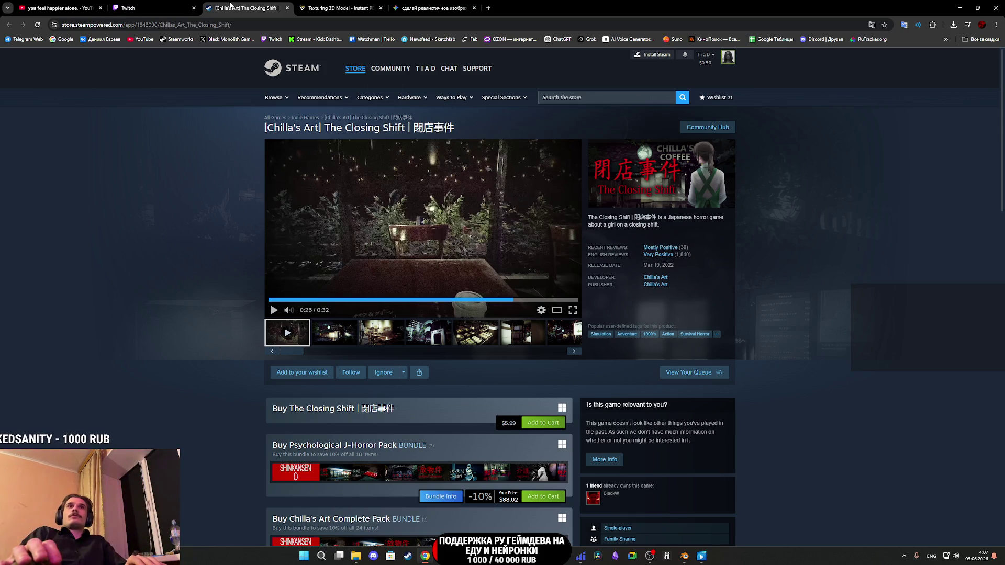
{"action": "scroll", "coordinate": [413, 225], "scroll_direction": "down", "scroll_amount": 20}
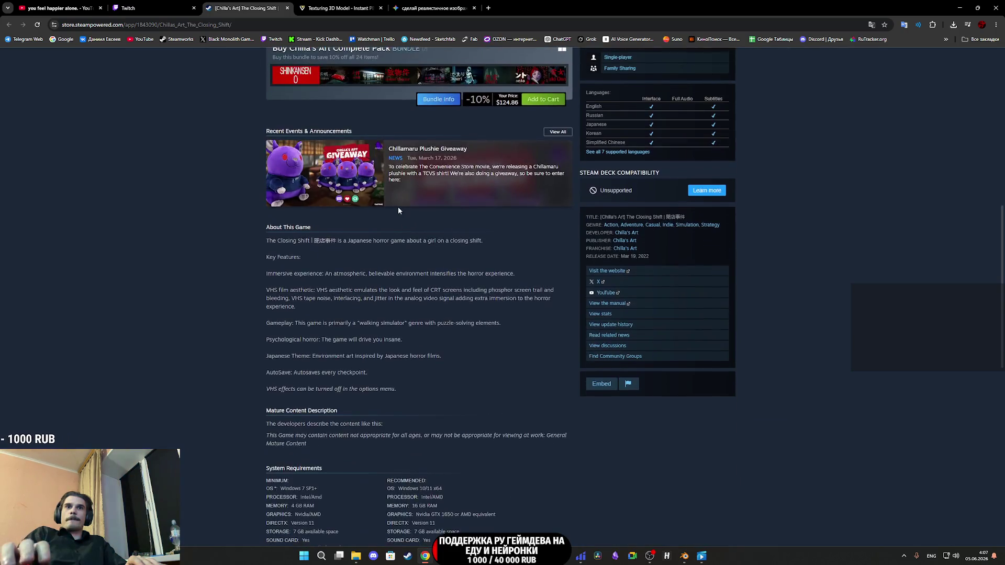
{"action": "scroll", "coordinate": [408, 215], "scroll_direction": "up", "scroll_amount": 12}
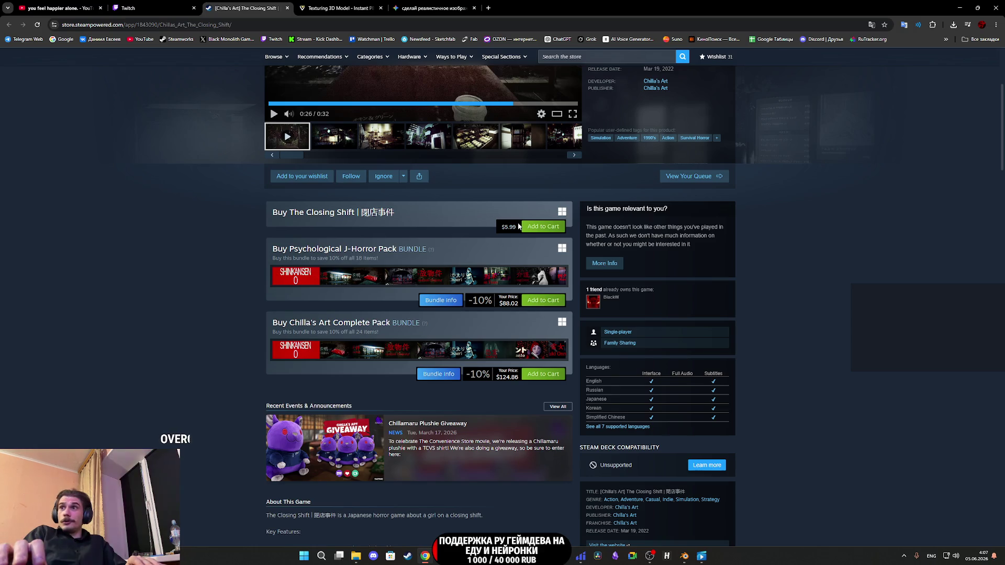
{"action": "left_click", "coordinate": [287, 8]}
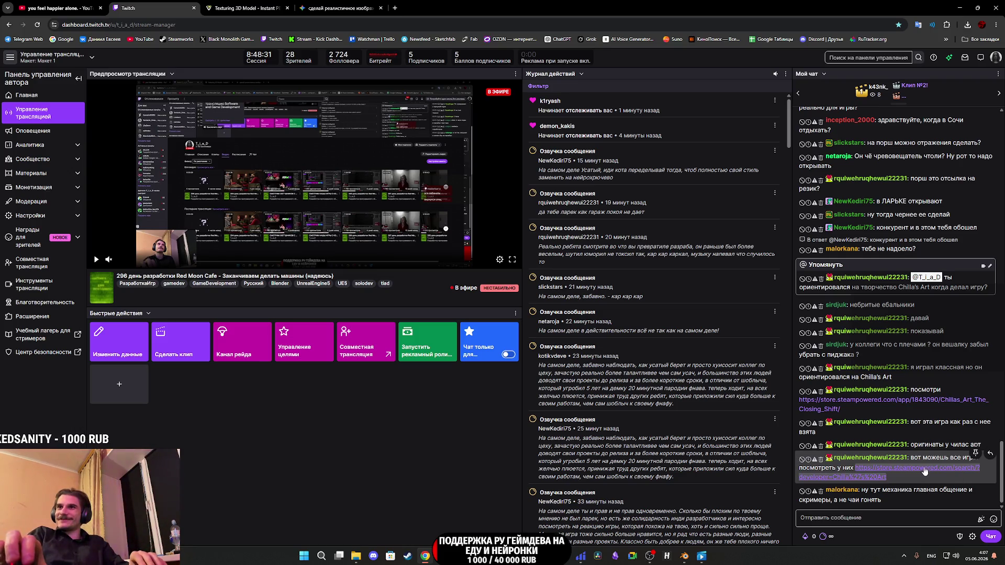
Step: Open the chat link listing Chilla's Art's 32 Steam games and scroll the results
{"action": "left_click", "coordinate": [250, 6]}
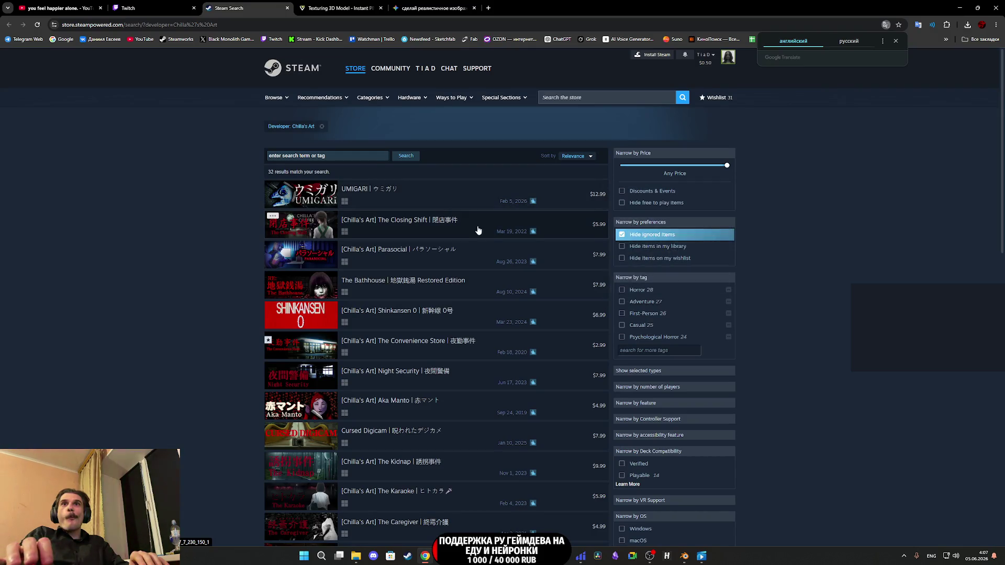
{"action": "mouse_move", "coordinate": [447, 202]}
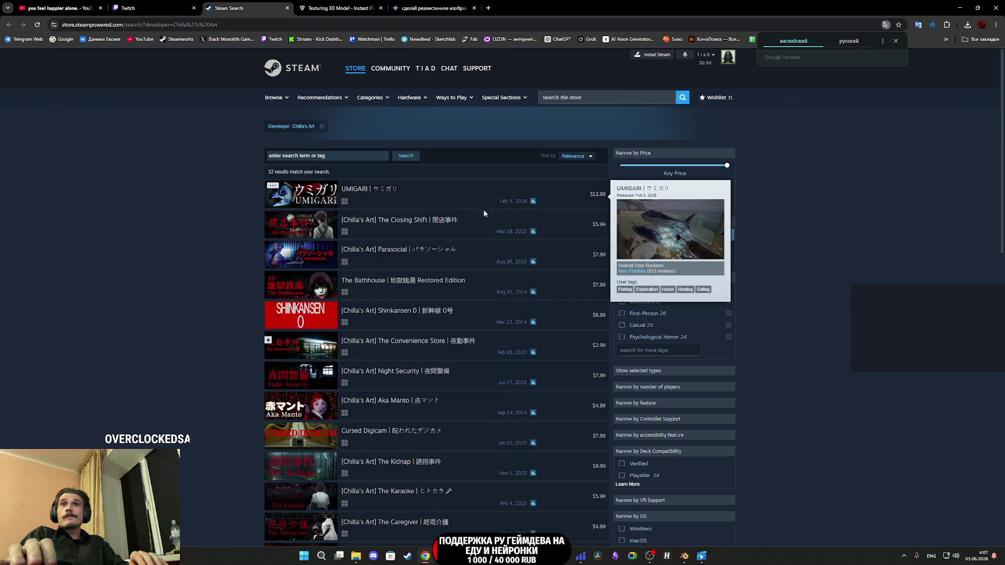
{"action": "mouse_move", "coordinate": [548, 238]}
{"action": "scroll", "coordinate": [548, 237], "scroll_direction": "down", "scroll_amount": 13}
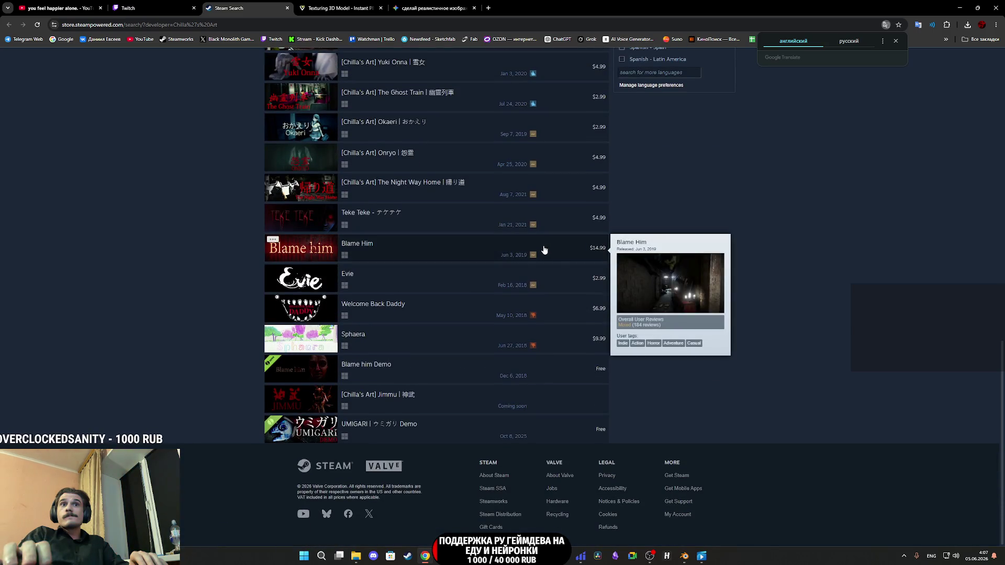
{"action": "scroll", "coordinate": [545, 250], "scroll_direction": "up", "scroll_amount": 13}
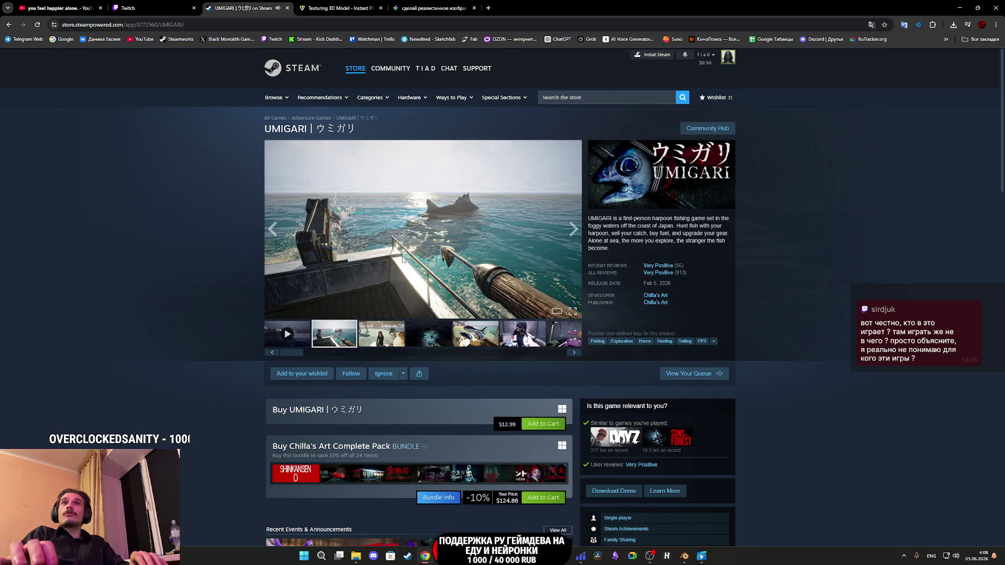
Step: Browse the UMIGARI screenshots enlarged, from the girl on the pier to the last one
{"action": "left_click", "coordinate": [403, 260]}
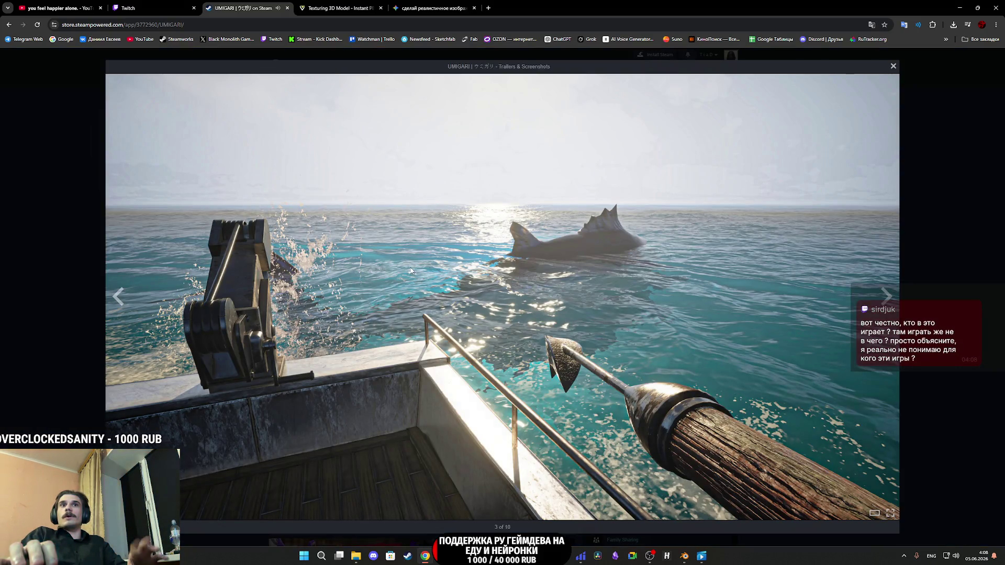
{"action": "left_click", "coordinate": [411, 270]}
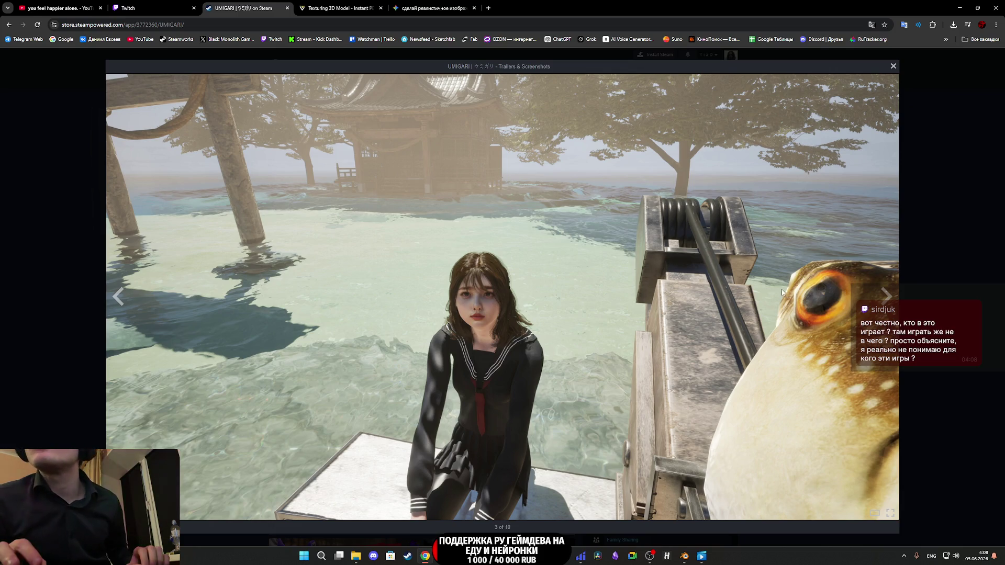
{"action": "key", "text": "Right"}
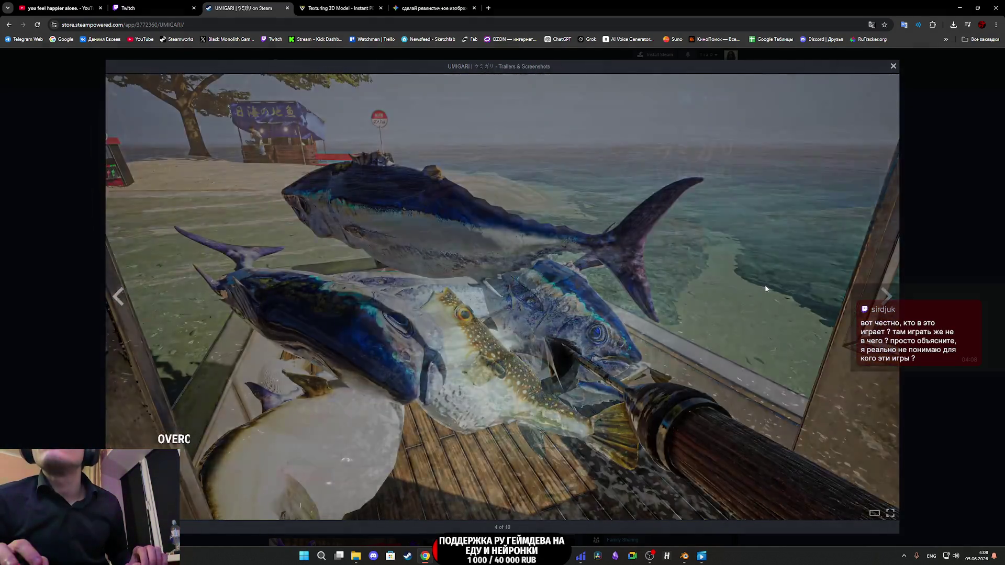
{"action": "key", "text": "Left"}
{"action": "key", "text": "Right"}
{"action": "key", "text": "Right"}
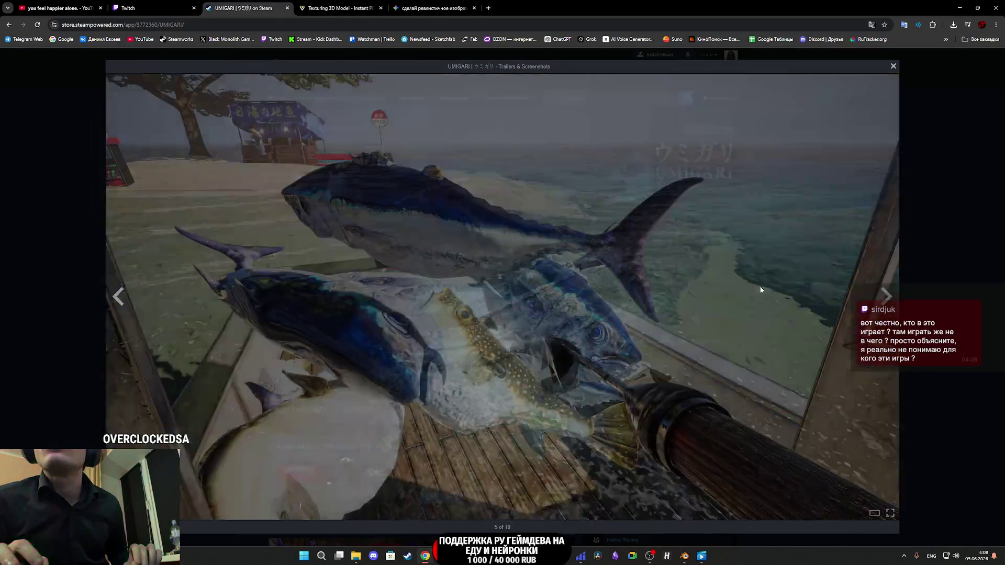
{"action": "key", "text": "Right"}
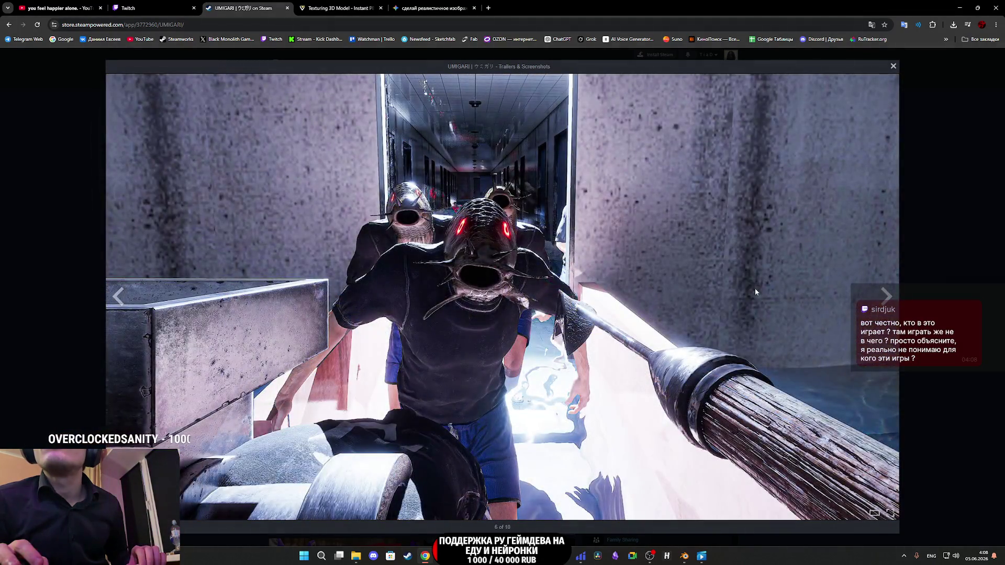
{"action": "key", "text": "Right"}
{"action": "key", "text": "Left"}
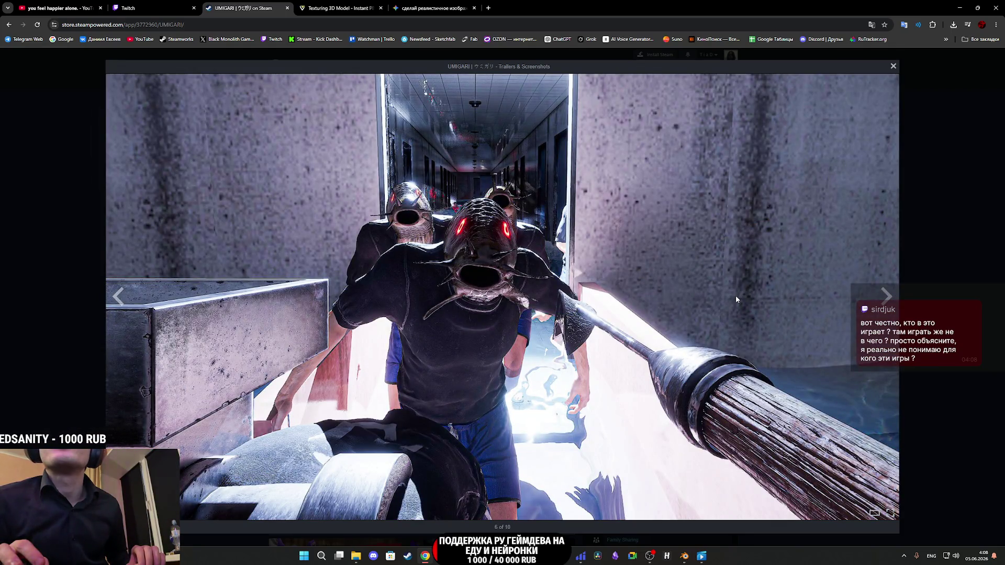
{"action": "key", "text": "Right"}
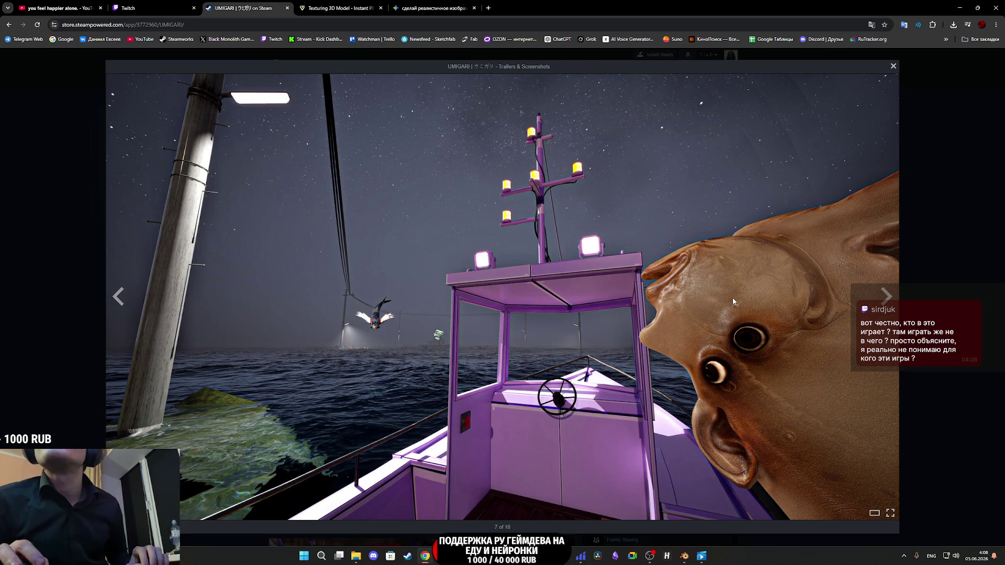
{"action": "key", "text": "Right"}
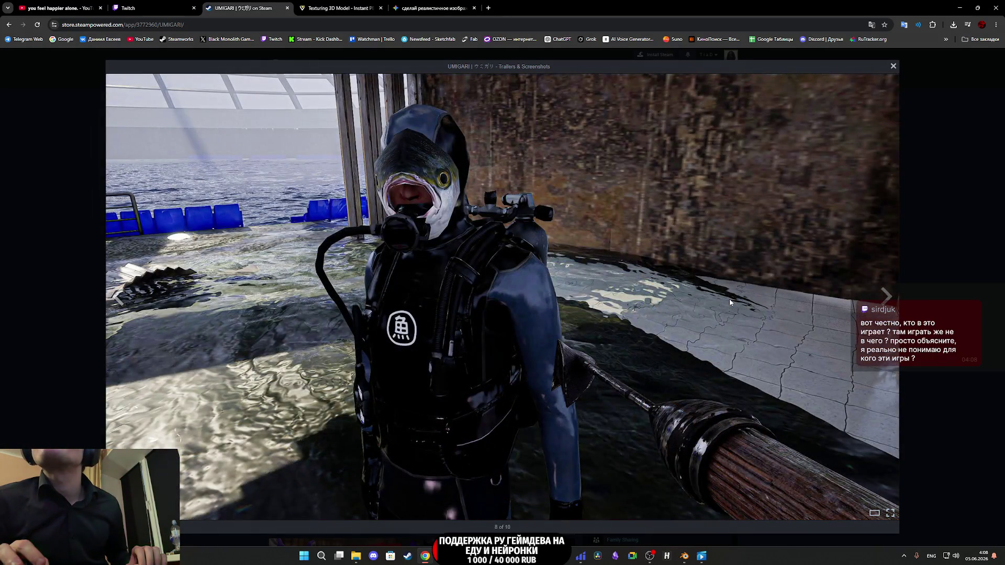
{"action": "key", "text": "Right"}
{"action": "key", "text": "Right"}
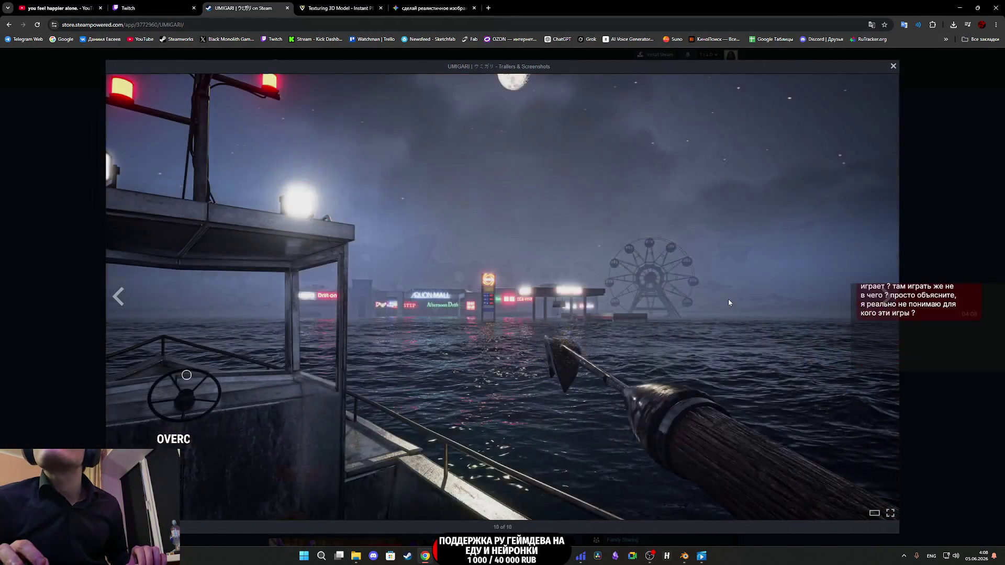
Step: Close the screenshot viewer and play the UMIGARI trailer fullscreen
{"action": "left_click", "coordinate": [922, 179]}
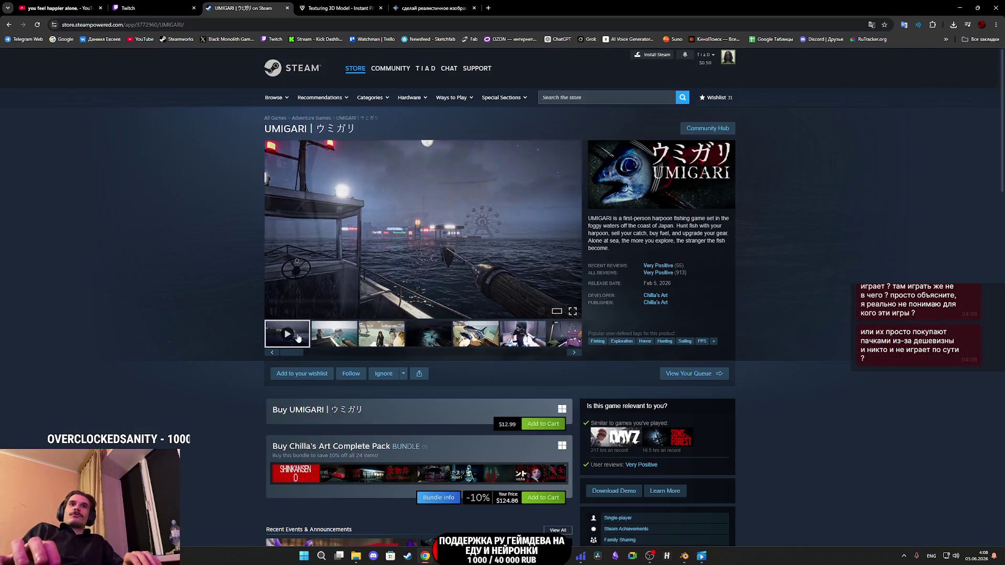
{"action": "left_click", "coordinate": [298, 337]}
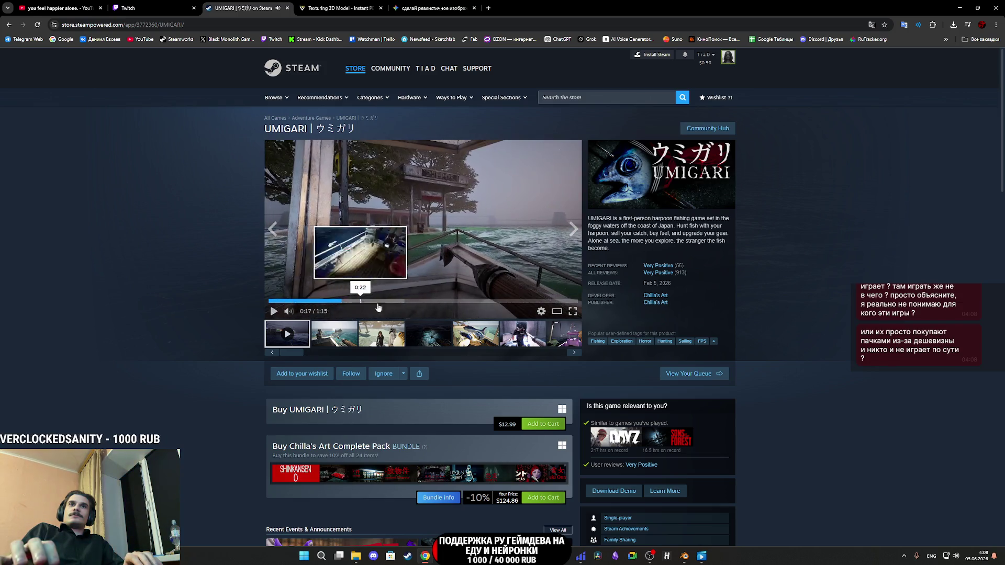
{"action": "left_click", "coordinate": [573, 312]}
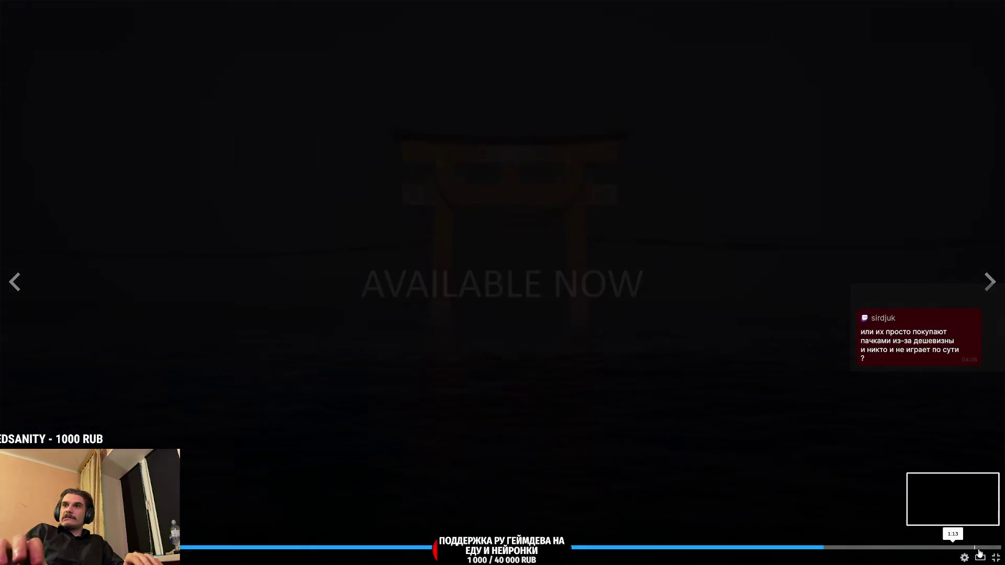
Step: Exit the fullscreen trailer, scroll down to UMIGARI's description, then close the store tab
{"action": "key", "text": "Escape"}
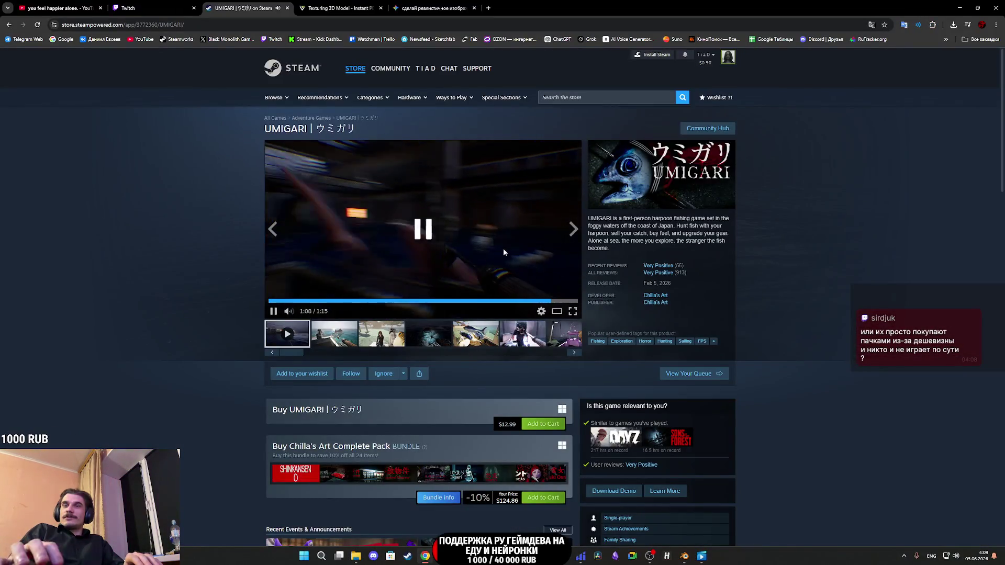
{"action": "scroll", "coordinate": [715, 288], "scroll_direction": "down", "scroll_amount": 12}
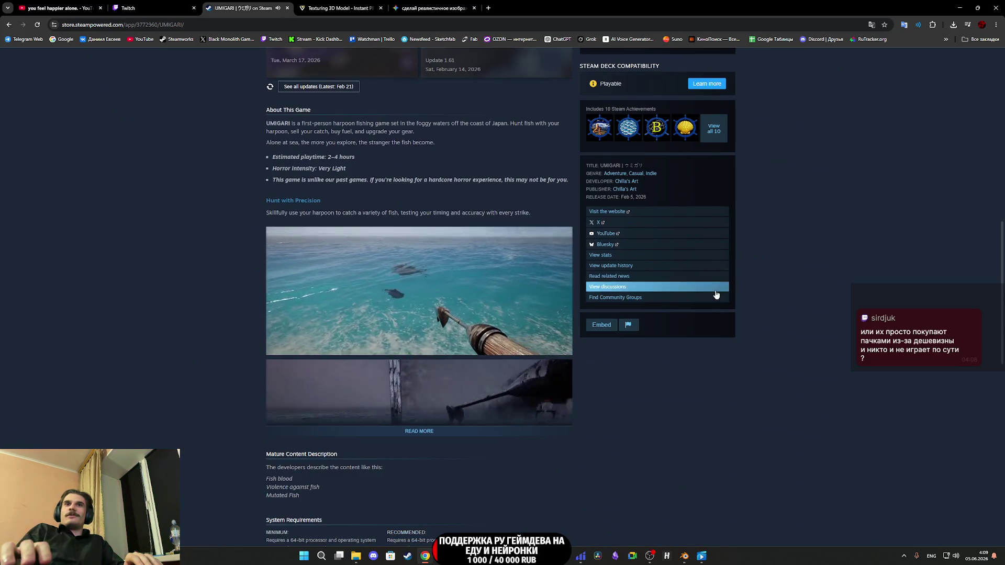
{"action": "scroll", "coordinate": [715, 293], "scroll_direction": "down", "scroll_amount": 2}
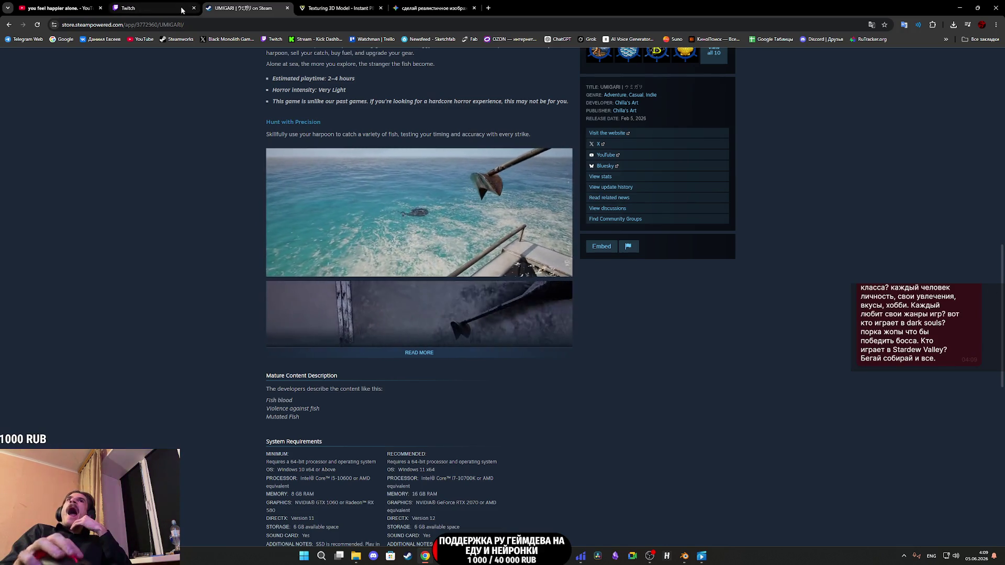
{"action": "middle_click", "coordinate": [268, 2]}
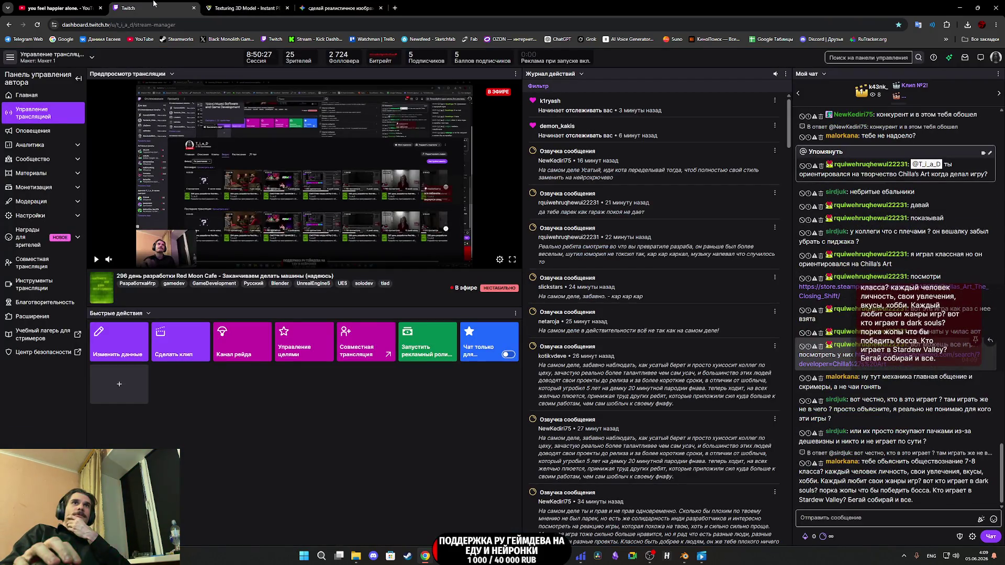
Step: Check the Tripo texturing tab, then return to the Twitch stream manager chat
{"action": "left_click", "coordinate": [244, 9]}
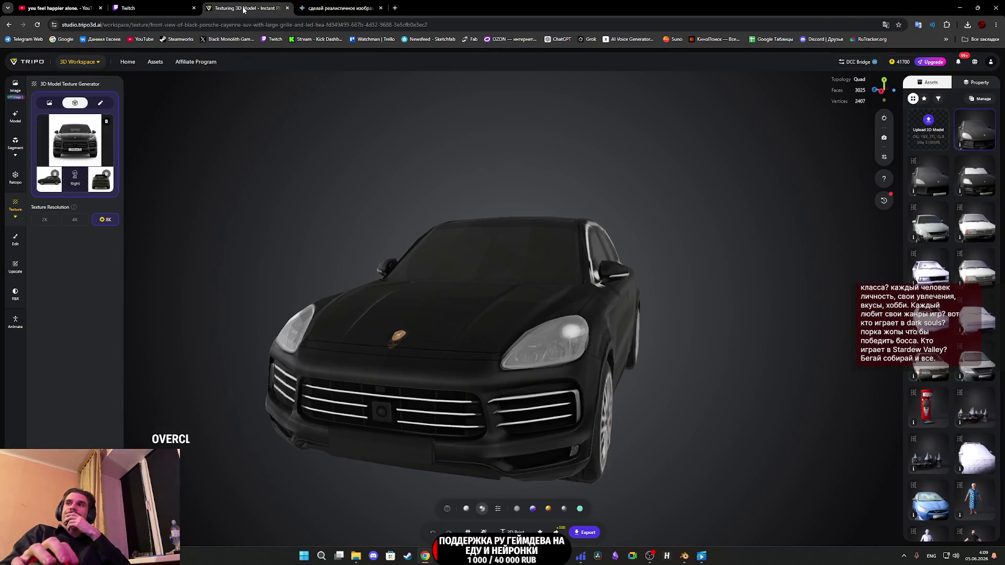
{"action": "left_click", "coordinate": [170, 4]}
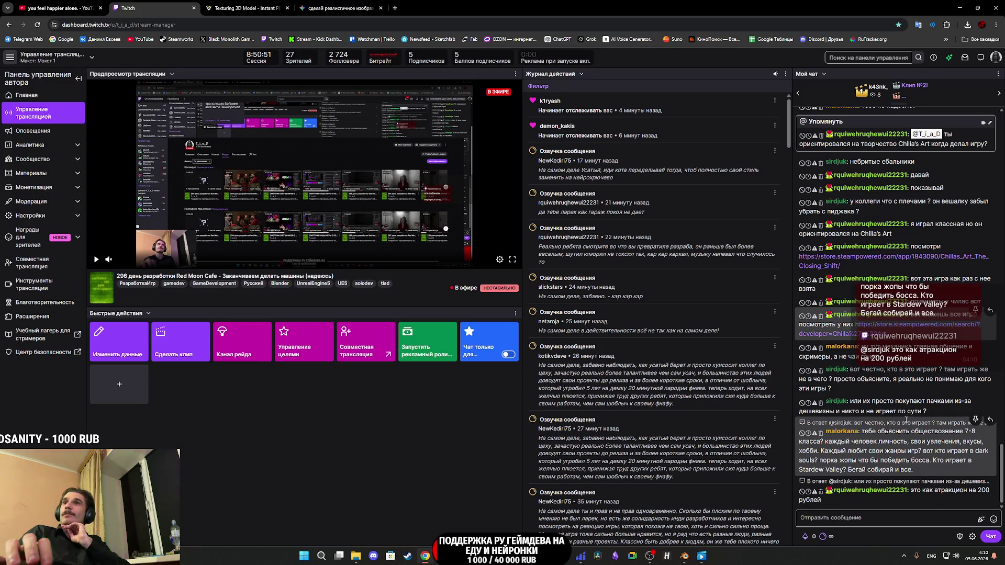
{"action": "scroll", "coordinate": [900, 429], "scroll_direction": "up", "scroll_amount": 2}
{"action": "scroll", "coordinate": [896, 440], "scroll_direction": "down", "scroll_amount": 2}
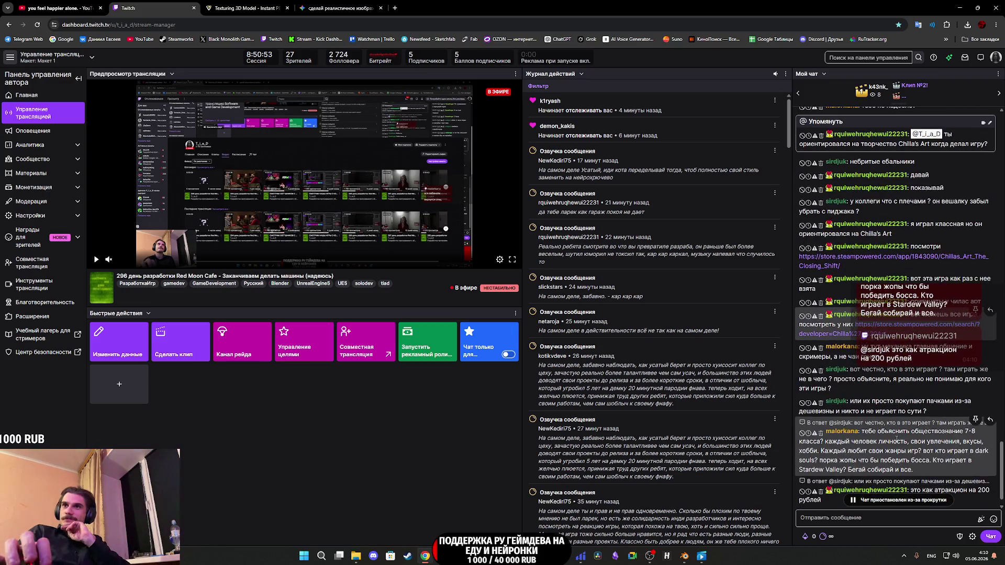
{"action": "scroll", "coordinate": [897, 449], "scroll_direction": "down", "scroll_amount": 1}
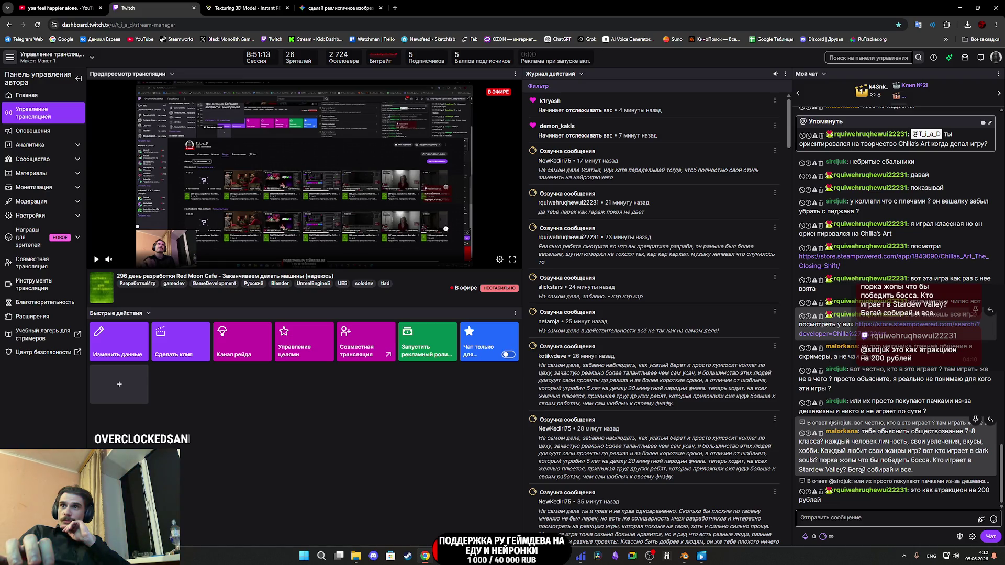
Step: Search Google for 'Stardew Valley', taken from a viewer's chat message
{"action": "double_click", "coordinate": [809, 470]}
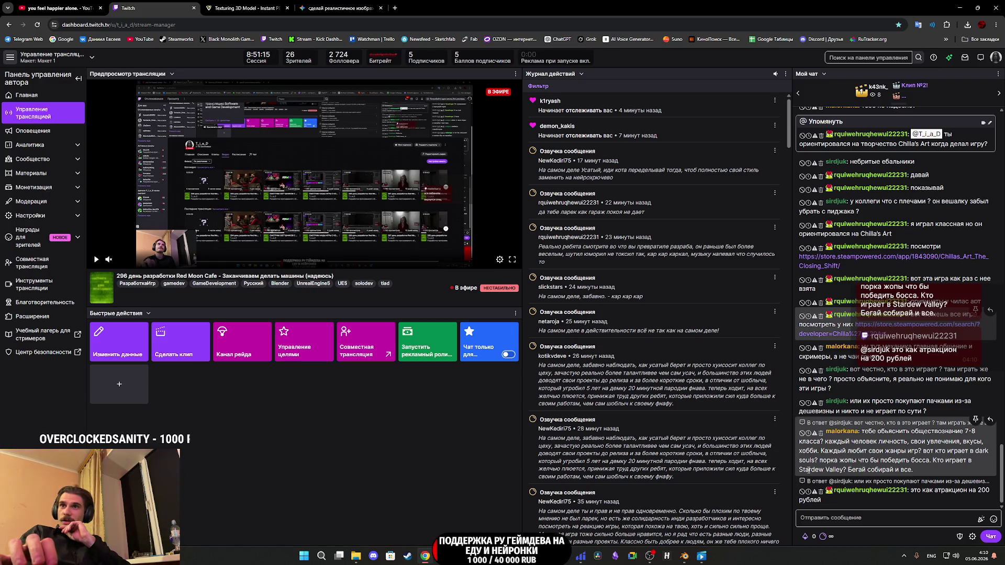
{"action": "left_click_drag", "start_coordinate": [830, 469], "coordinate": [831, 477]}
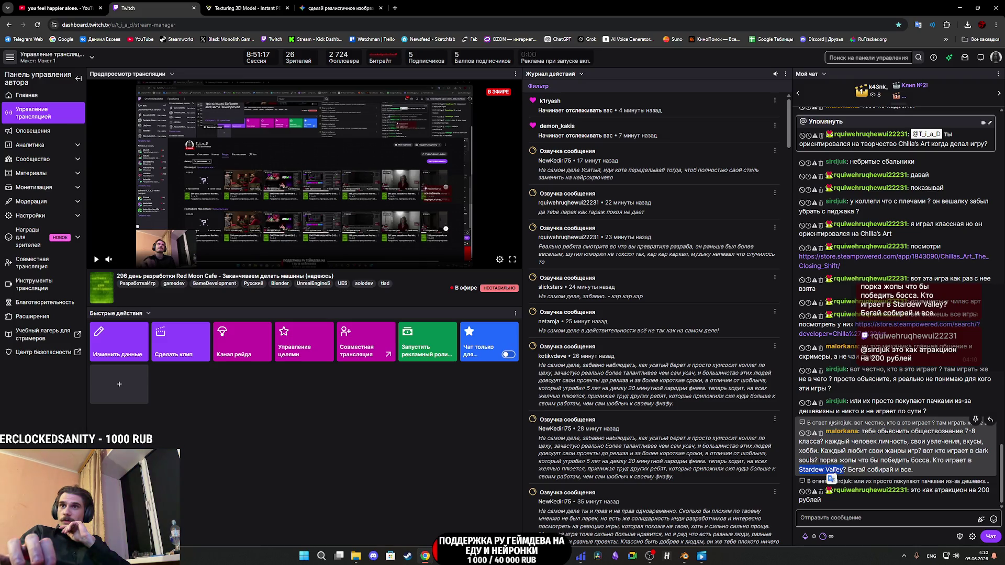
{"action": "right_click", "coordinate": [831, 476]}
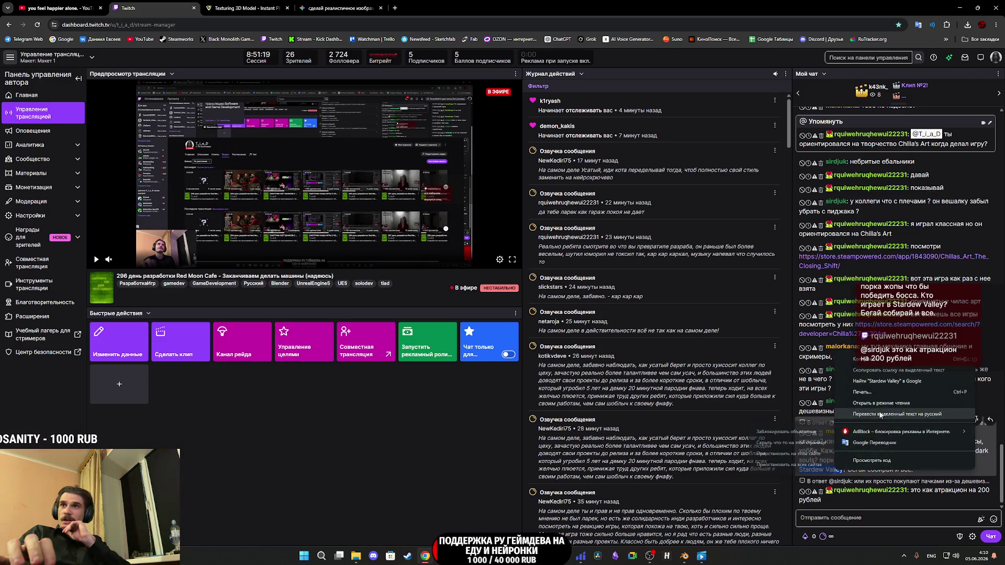
{"action": "left_click", "coordinate": [869, 382]}
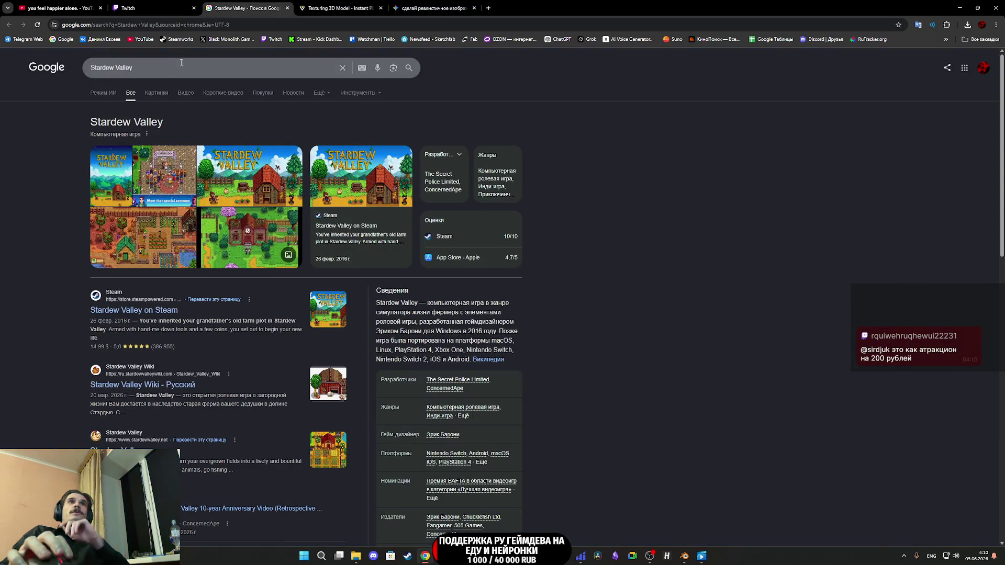
{"action": "middle_click", "coordinate": [247, 5]}
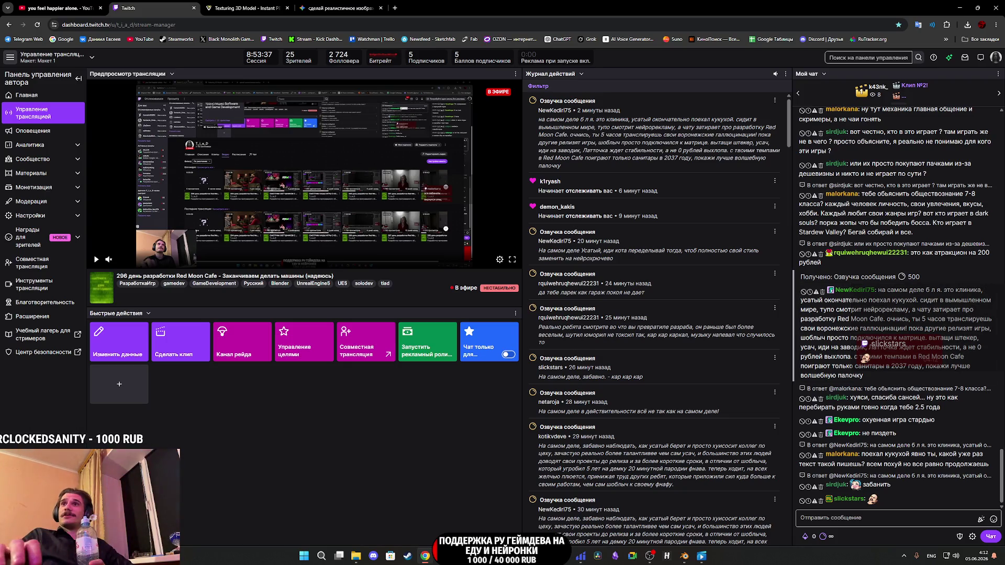
Step: Find 'Stardew Valley' in the Twitch chat and search Google for it in a new tab
{"action": "scroll", "coordinate": [919, 280], "scroll_direction": "up", "scroll_amount": 2}
{"action": "scroll", "coordinate": [919, 280], "scroll_direction": "up", "scroll_amount": 1}
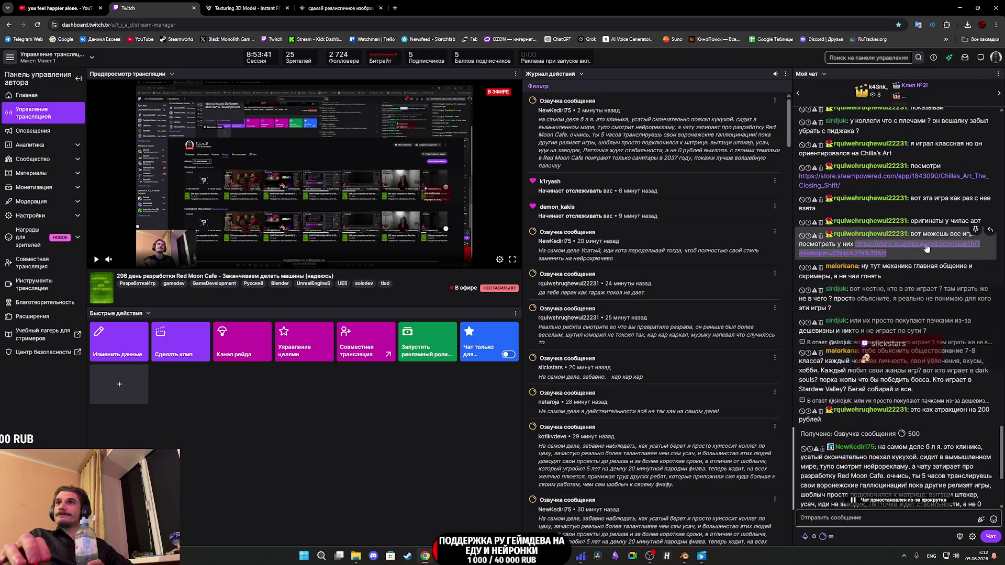
{"action": "scroll", "coordinate": [925, 251], "scroll_direction": "down", "scroll_amount": 3}
{"action": "scroll", "coordinate": [927, 268], "scroll_direction": "down", "scroll_amount": 1}
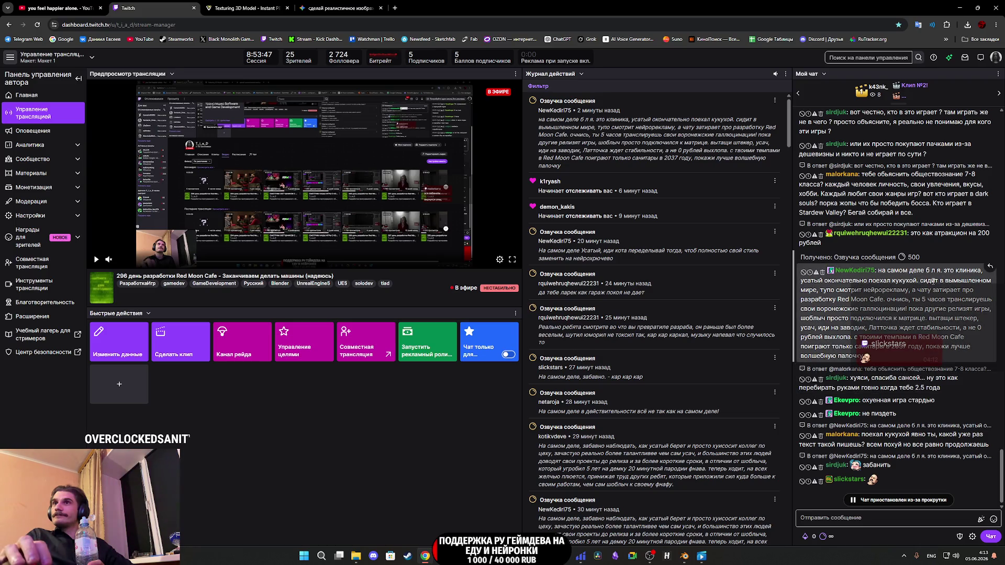
{"action": "scroll", "coordinate": [934, 280], "scroll_direction": "up", "scroll_amount": 1}
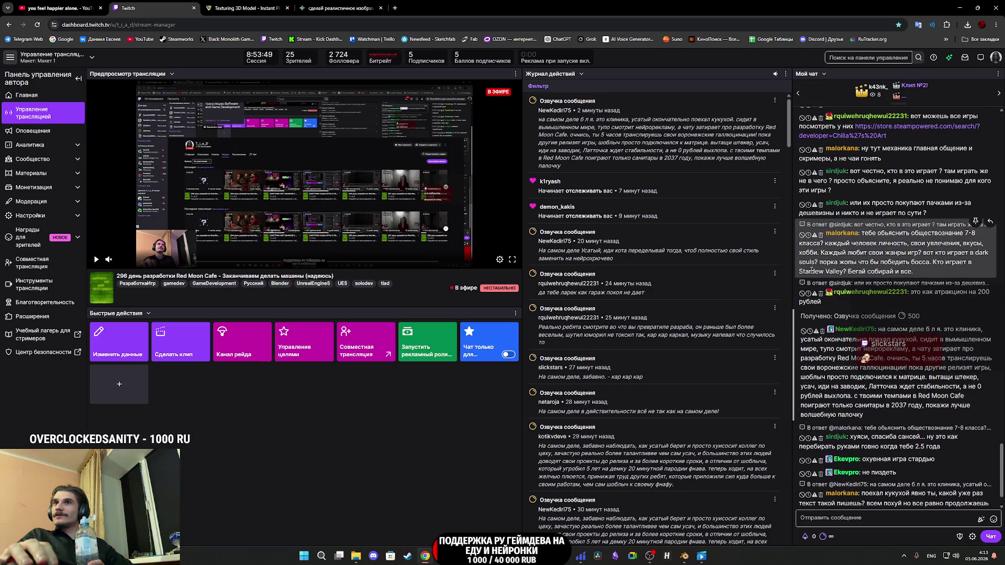
{"action": "left_click_drag", "start_coordinate": [825, 271], "coordinate": [843, 271]}
{"action": "right_click", "coordinate": [844, 272]}
{"action": "left_click", "coordinate": [869, 303]}
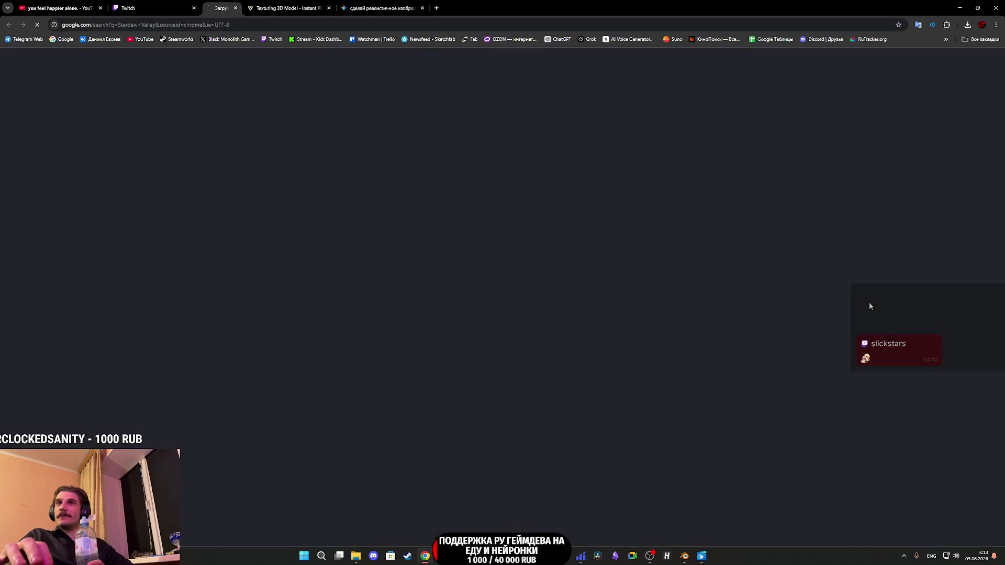
Step: Glance at Stardew Valley image results, then open the 'Stardew Valley on Steam' result
{"action": "left_click", "coordinate": [157, 92]}
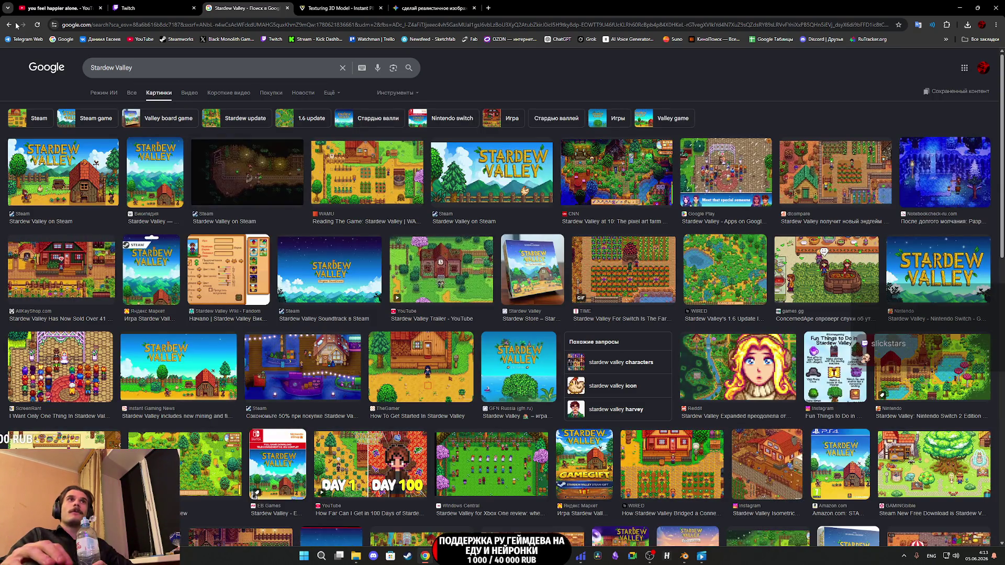
{"action": "key", "text": "alt+Left"}
{"action": "left_click", "coordinate": [157, 311]}
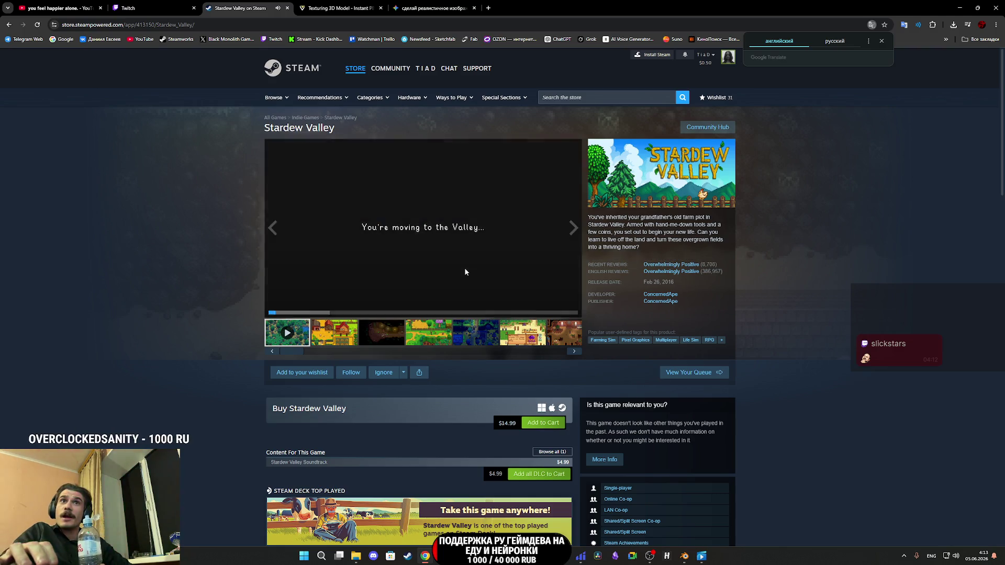
{"action": "scroll", "coordinate": [448, 303], "scroll_direction": "down", "scroll_amount": 15}
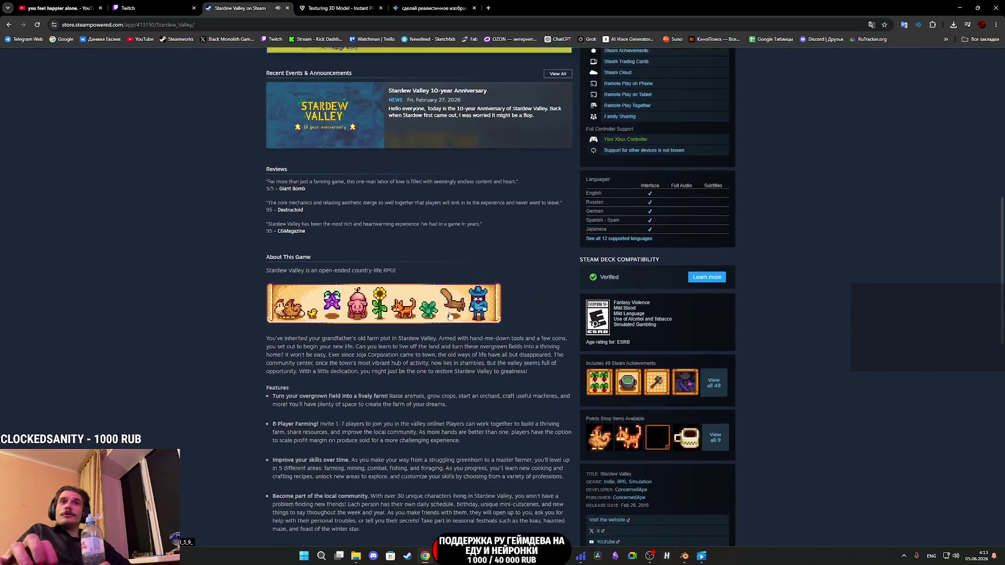
{"action": "scroll", "coordinate": [445, 319], "scroll_direction": "down", "scroll_amount": 8}
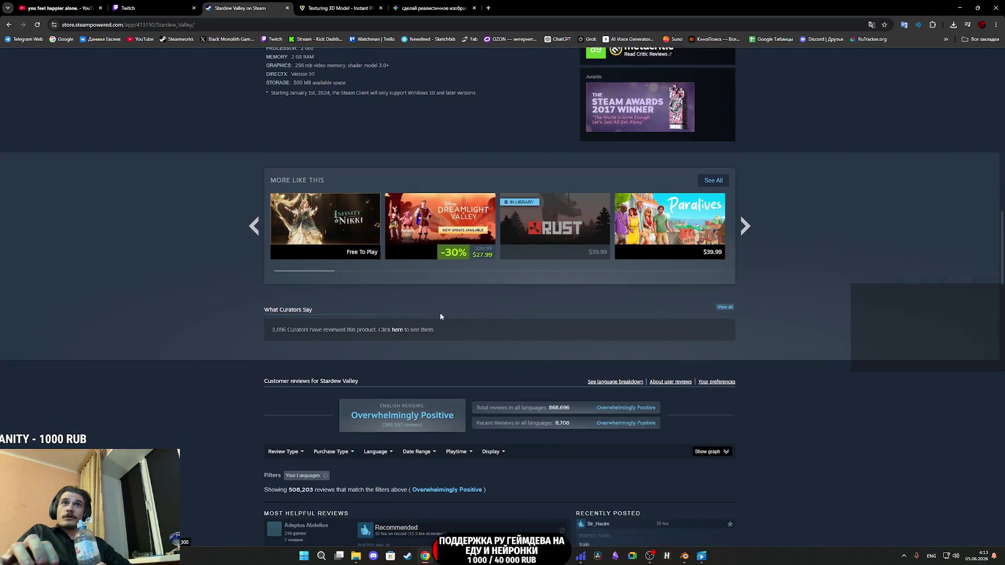
{"action": "scroll", "coordinate": [439, 317], "scroll_direction": "down", "scroll_amount": 3}
{"action": "scroll", "coordinate": [373, 268], "scroll_direction": "up", "scroll_amount": 2}
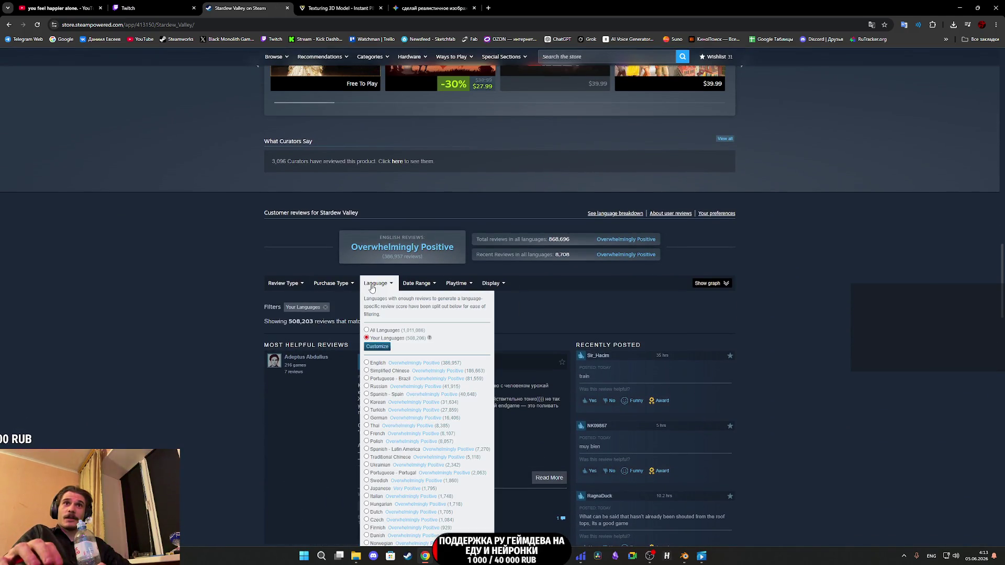
{"action": "mouse_move", "coordinate": [354, 286]}
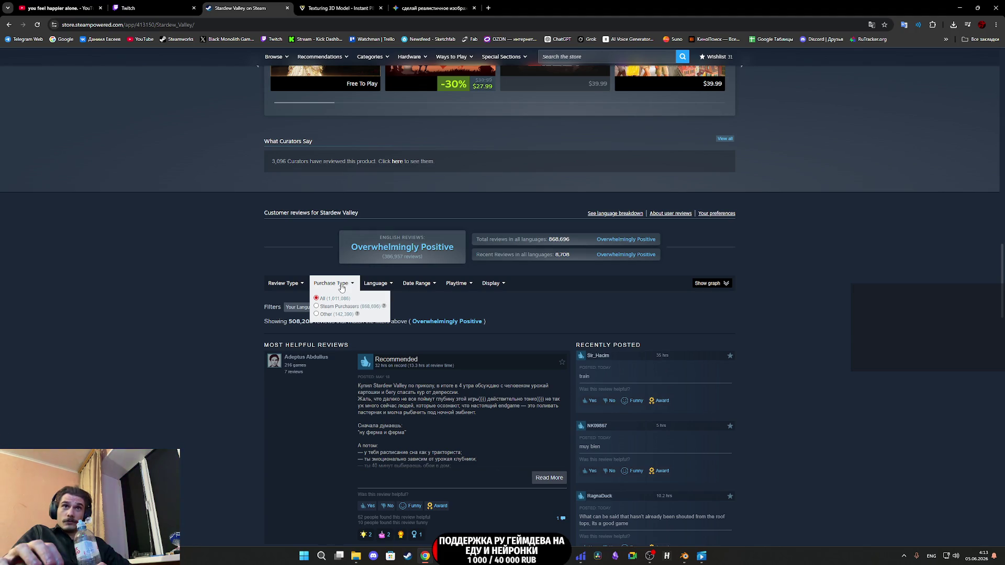
{"action": "scroll", "coordinate": [340, 285], "scroll_direction": "up", "scroll_amount": 1}
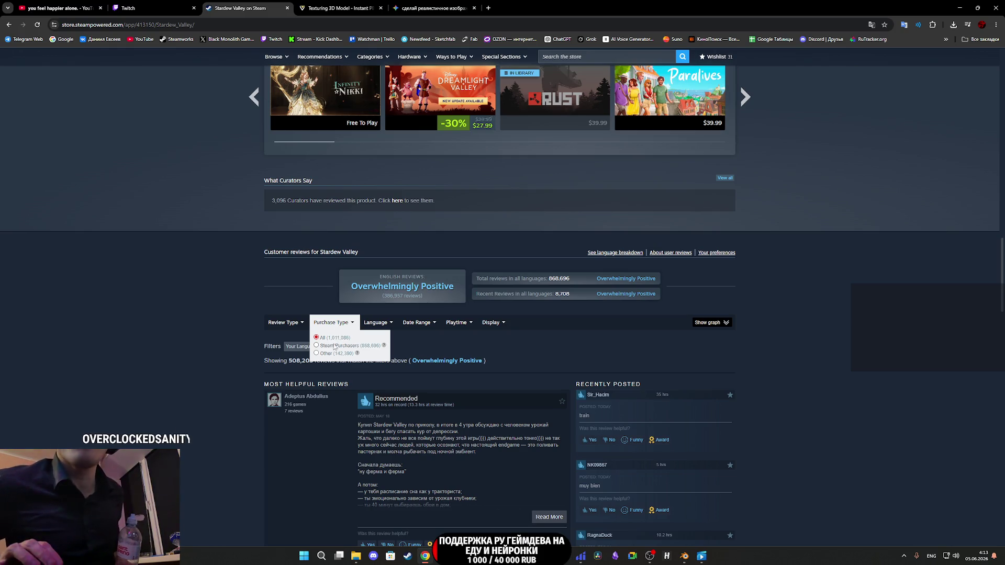
{"action": "mouse_move", "coordinate": [366, 325]}
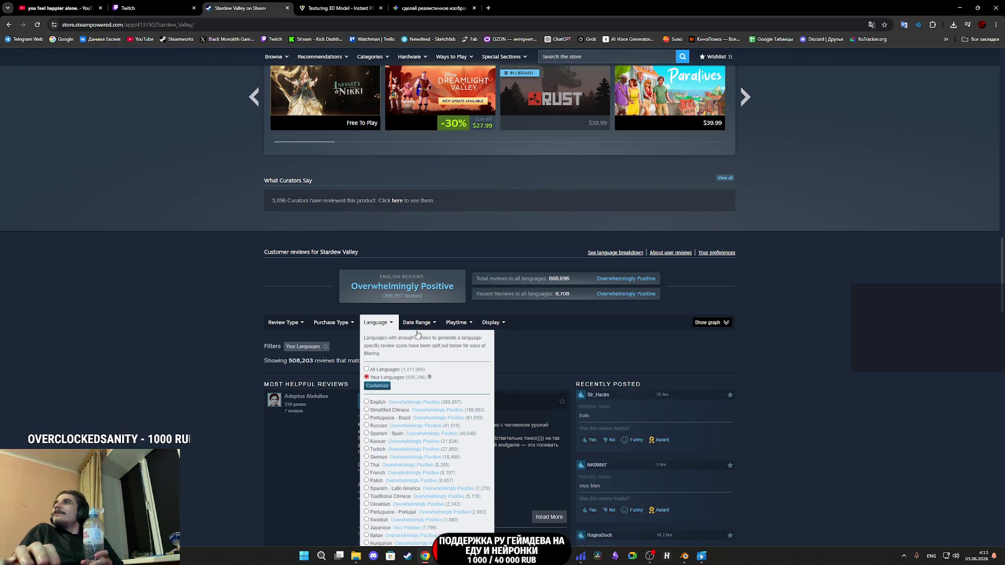
{"action": "scroll", "coordinate": [833, 397], "scroll_direction": "up", "scroll_amount": 20}
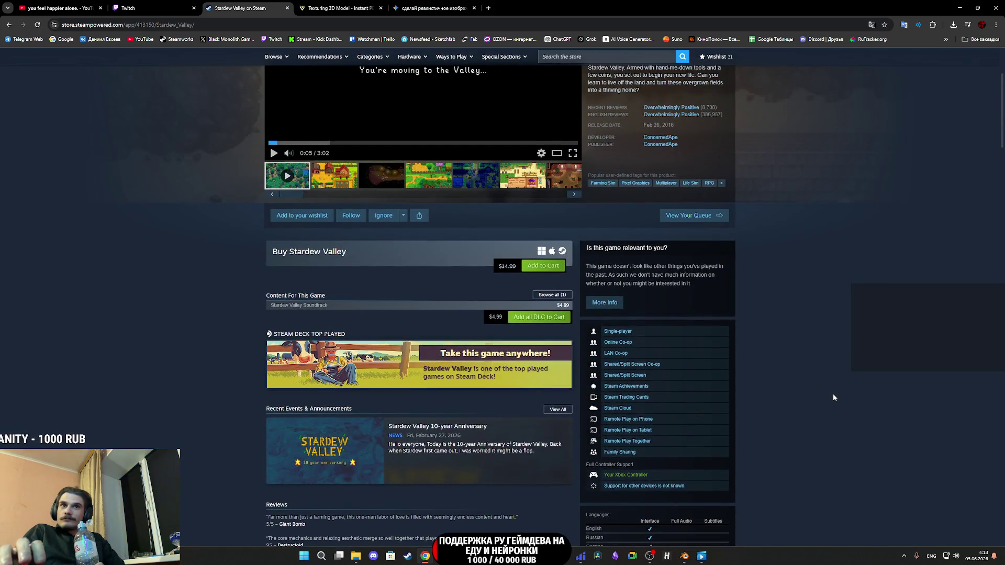
{"action": "scroll", "coordinate": [833, 398], "scroll_direction": "down", "scroll_amount": 7}
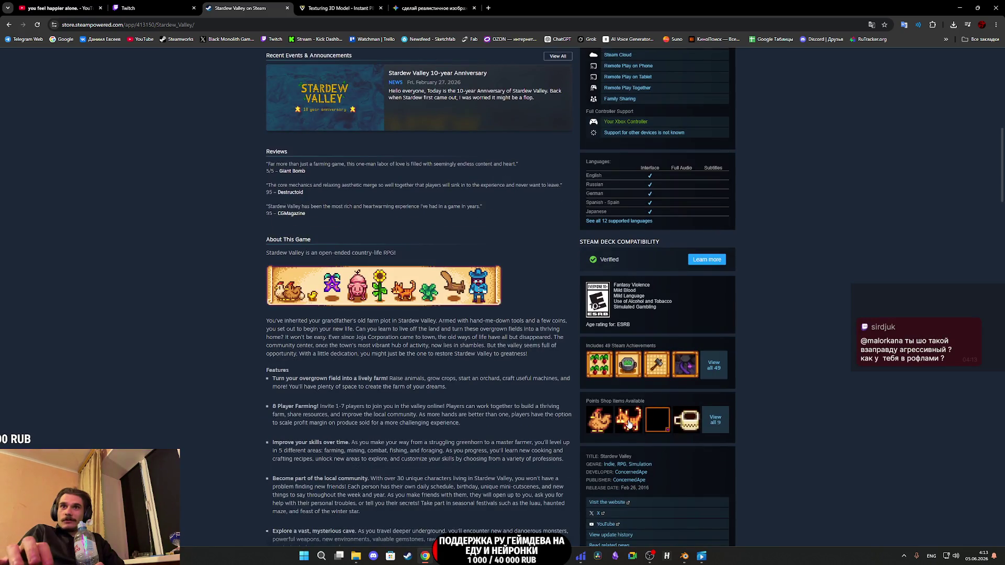
{"action": "left_click", "coordinate": [629, 424]}
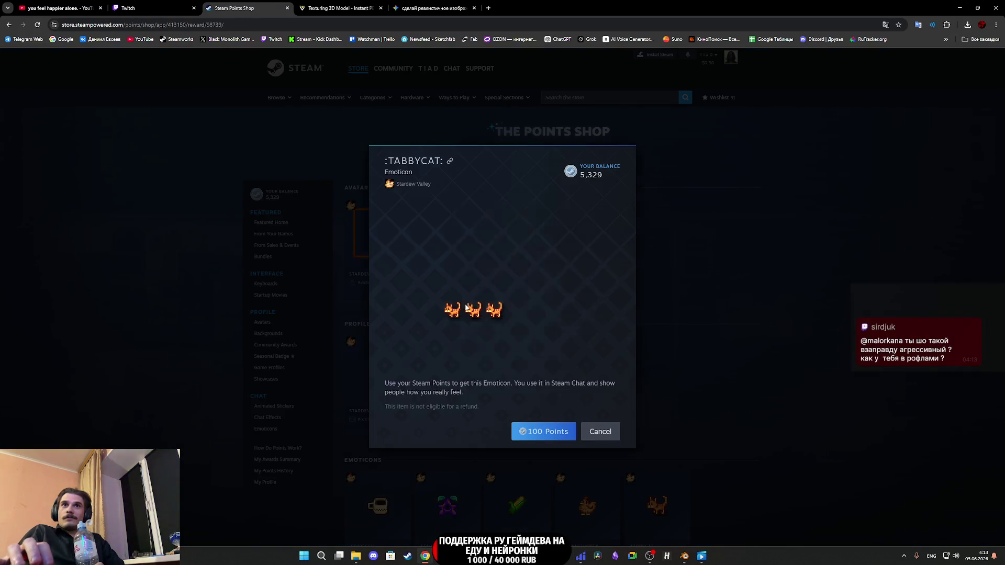
{"action": "left_click", "coordinate": [669, 187]}
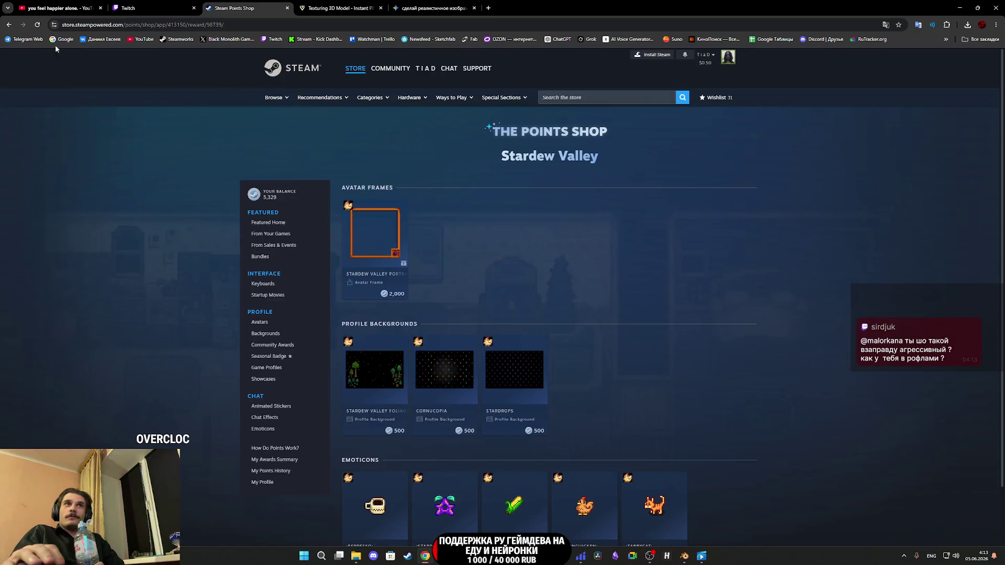
{"action": "left_click", "coordinate": [8, 24]}
{"action": "scroll", "coordinate": [330, 275], "scroll_direction": "up", "scroll_amount": 10}
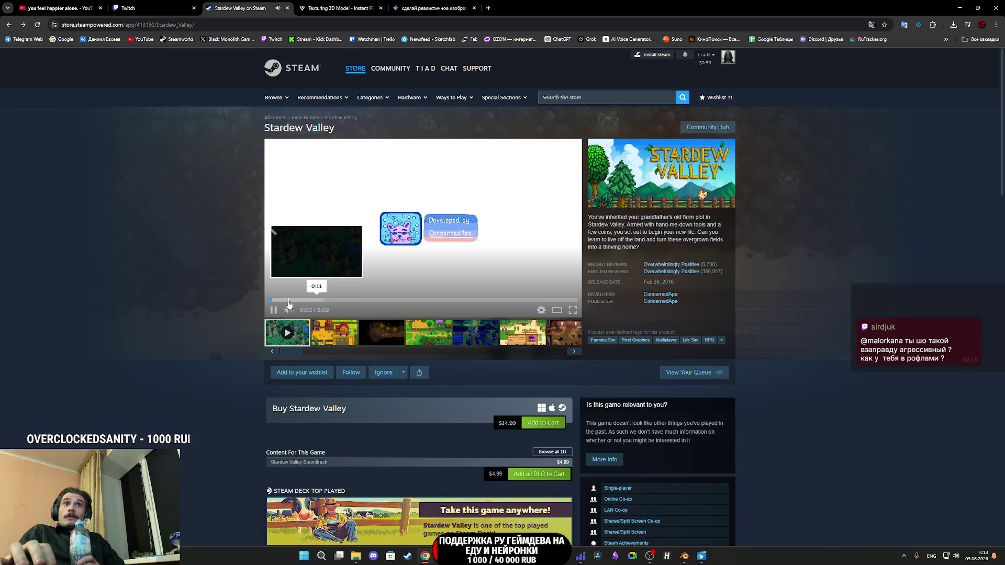
Step: Watch the Stardew Valley trailer fullscreen from about 0:11, then exit fullscreen and pause it
{"action": "left_click", "coordinate": [288, 300]}
{"action": "left_click", "coordinate": [573, 310]}
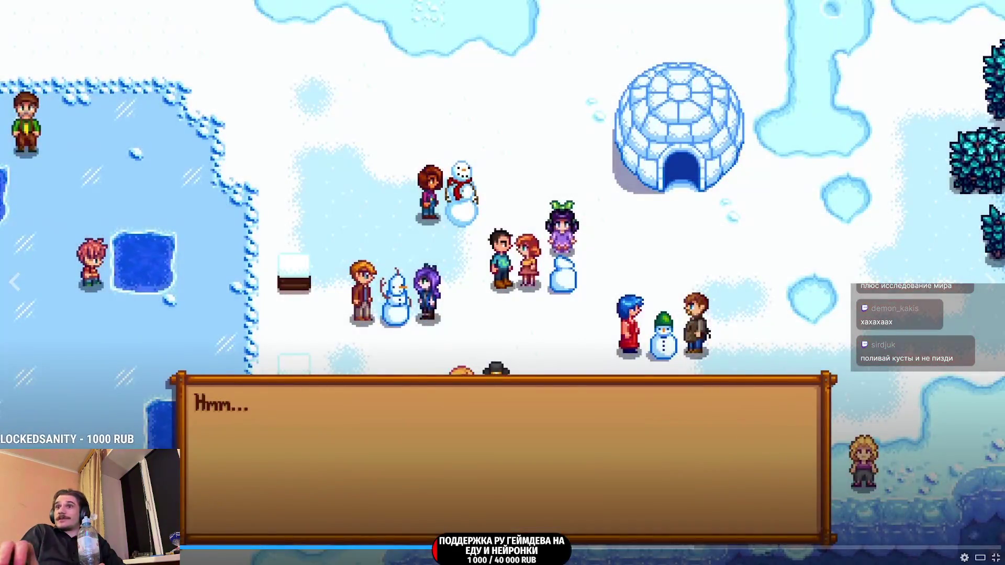
{"action": "key", "text": "Escape"}
{"action": "left_click", "coordinate": [431, 249]}
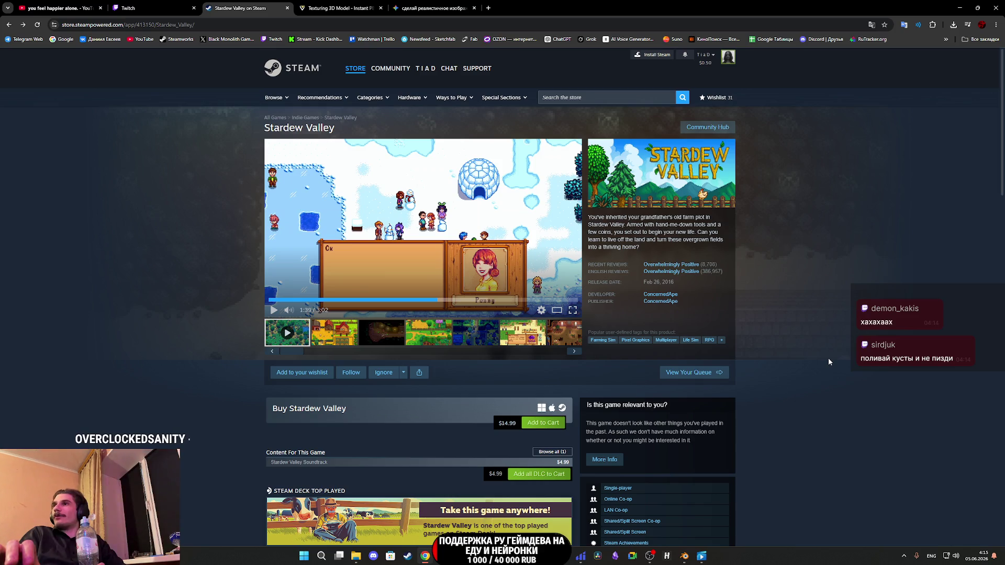
Step: Browse the Stardew Valley store page, then return to the top and select the store search box
{"action": "scroll", "coordinate": [757, 338], "scroll_direction": "down", "scroll_amount": 10}
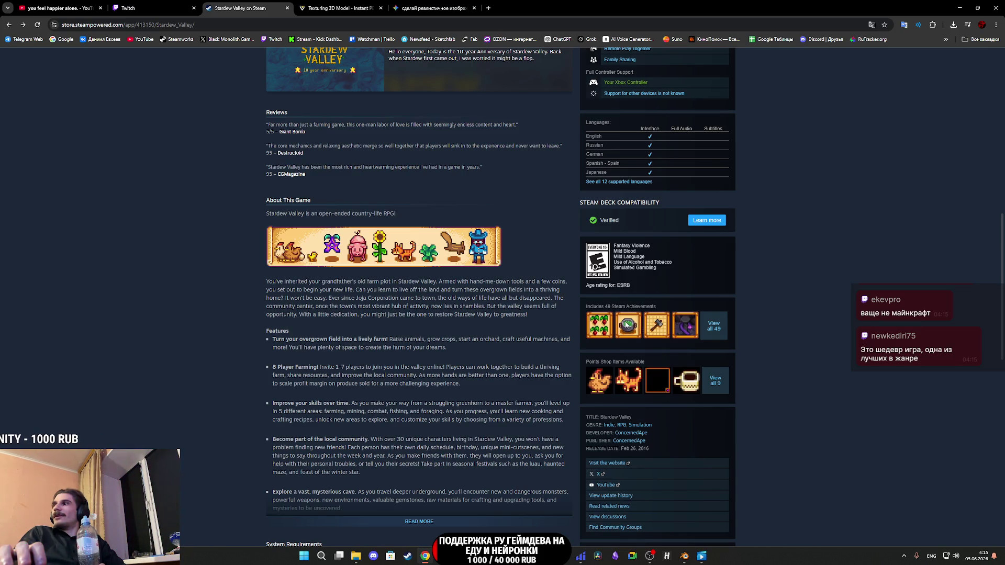
{"action": "scroll", "coordinate": [621, 324], "scroll_direction": "down", "scroll_amount": 10}
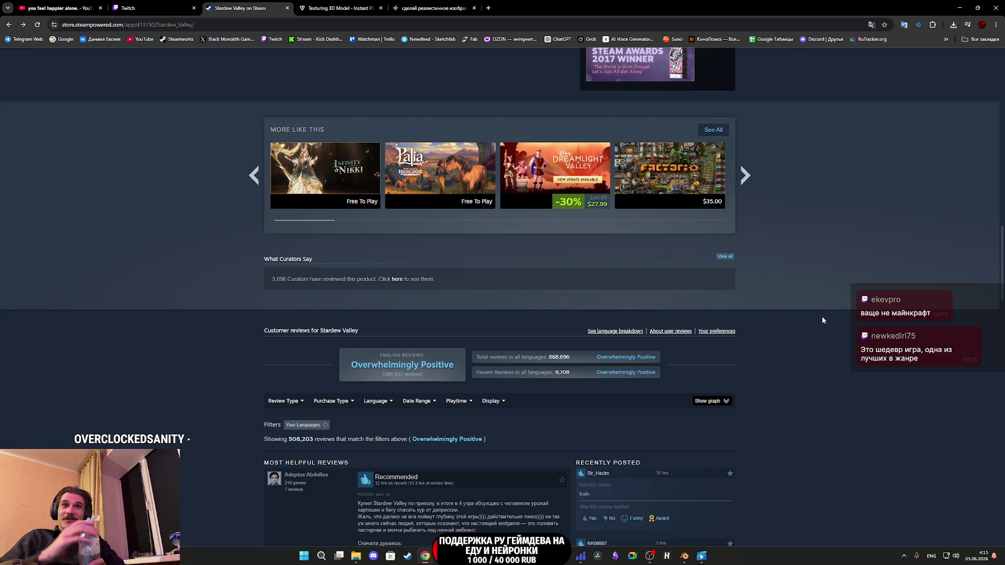
{"action": "scroll", "coordinate": [746, 323], "scroll_direction": "up", "scroll_amount": 15}
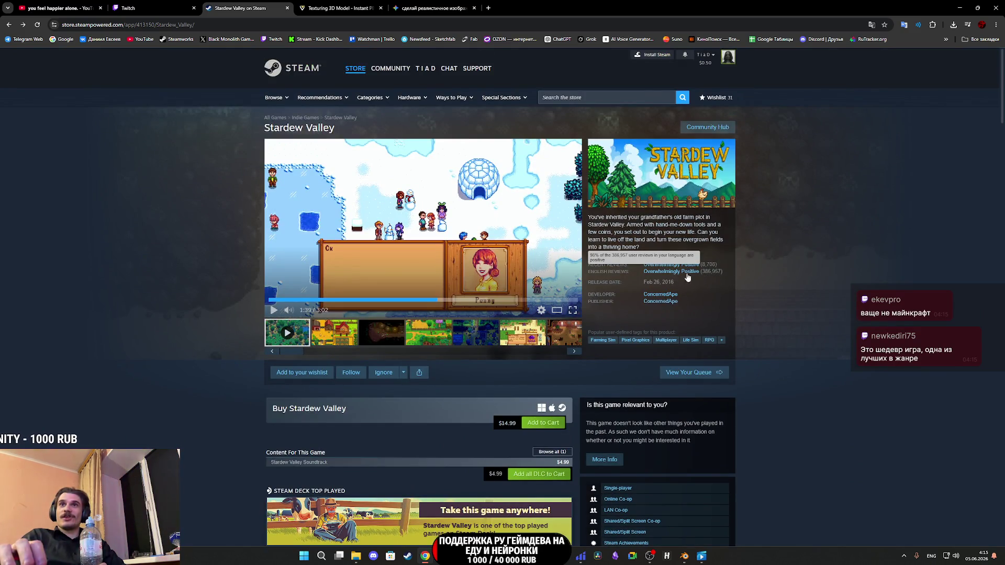
{"action": "scroll", "coordinate": [688, 277], "scroll_direction": "down", "scroll_amount": 15}
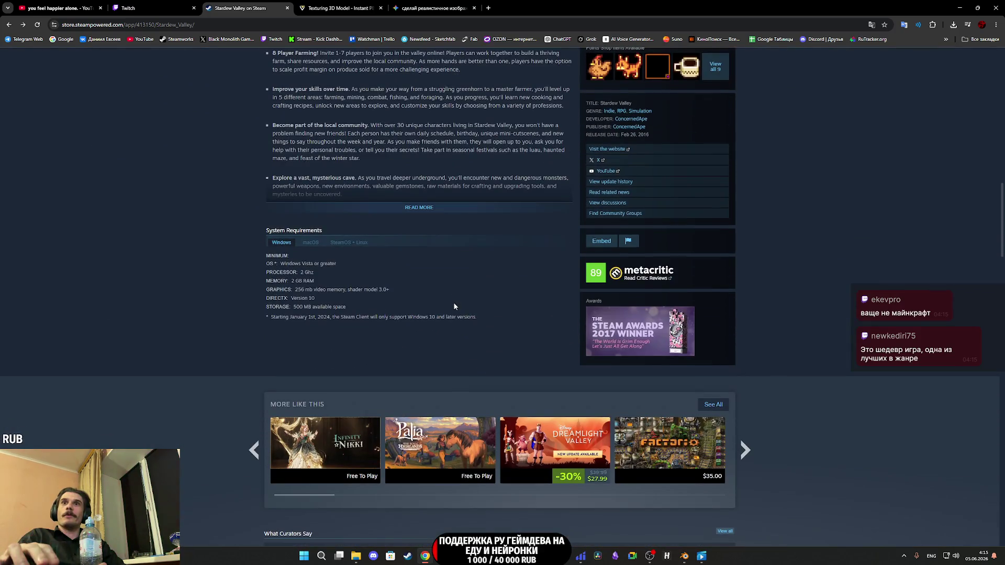
{"action": "scroll", "coordinate": [454, 306], "scroll_direction": "down", "scroll_amount": 5}
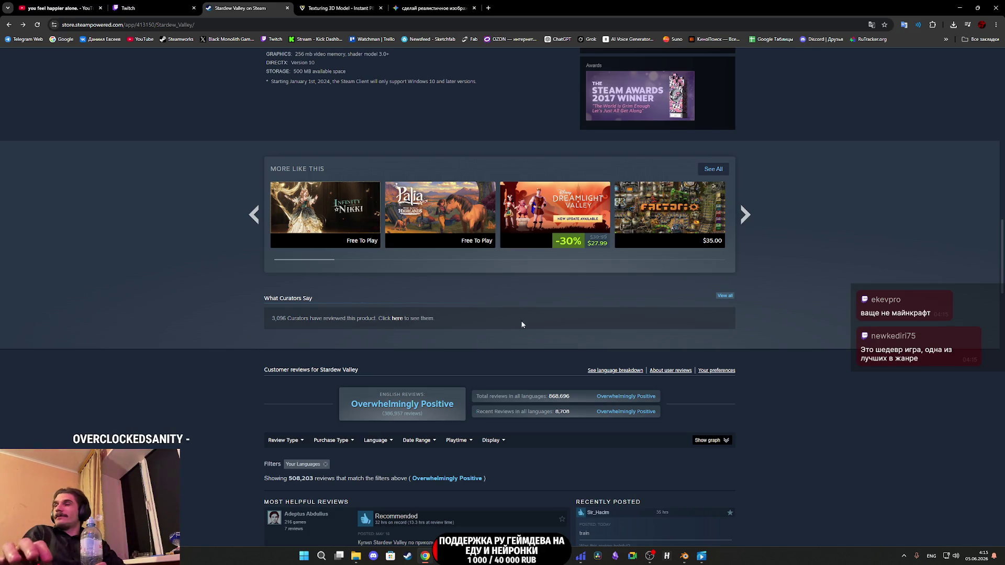
{"action": "scroll", "coordinate": [787, 309], "scroll_direction": "up", "scroll_amount": 3}
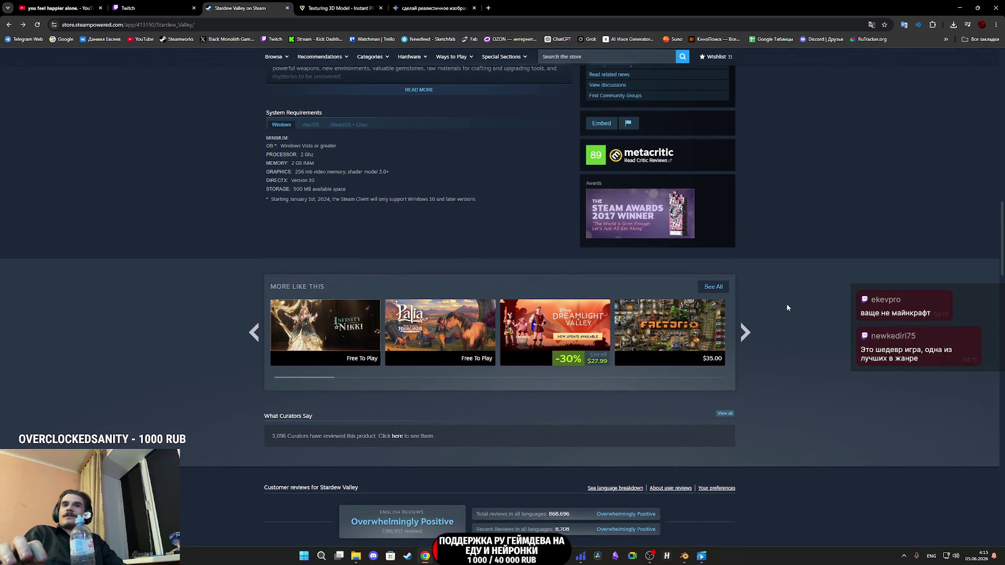
{"action": "scroll", "coordinate": [782, 302], "scroll_direction": "up", "scroll_amount": 5}
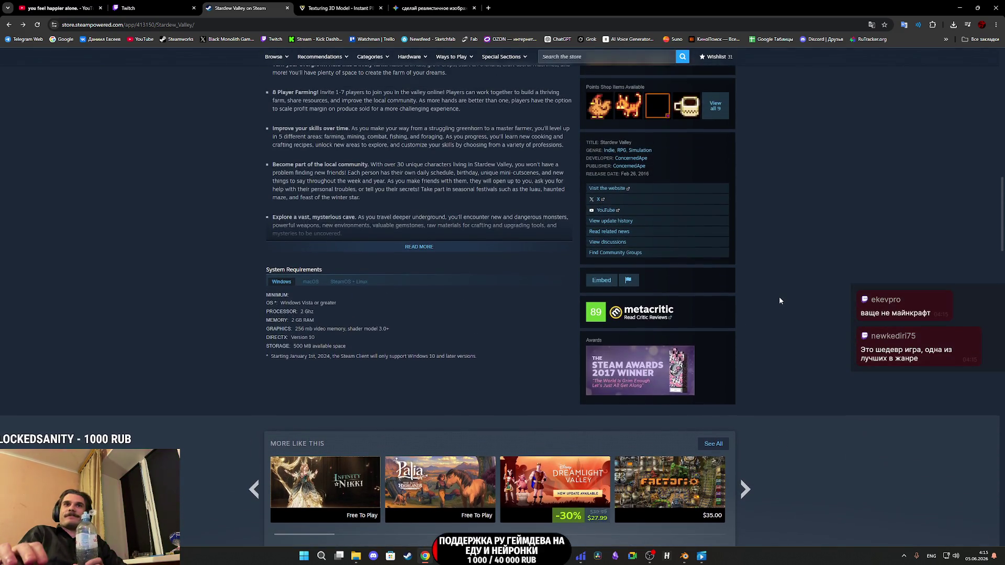
{"action": "scroll", "coordinate": [779, 296], "scroll_direction": "up", "scroll_amount": 5}
{"action": "scroll", "coordinate": [780, 298], "scroll_direction": "up", "scroll_amount": 8}
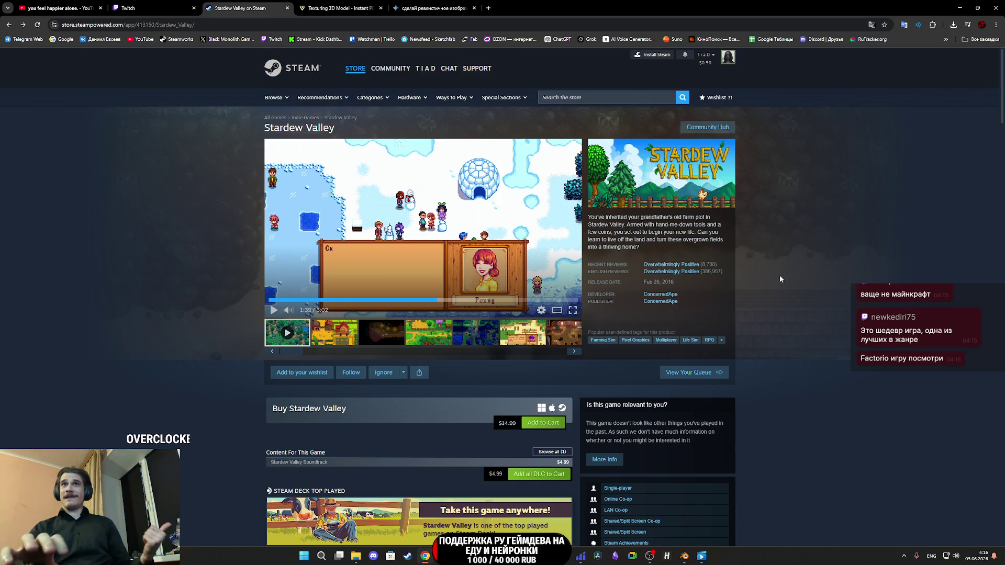
{"action": "left_click", "coordinate": [585, 98]}
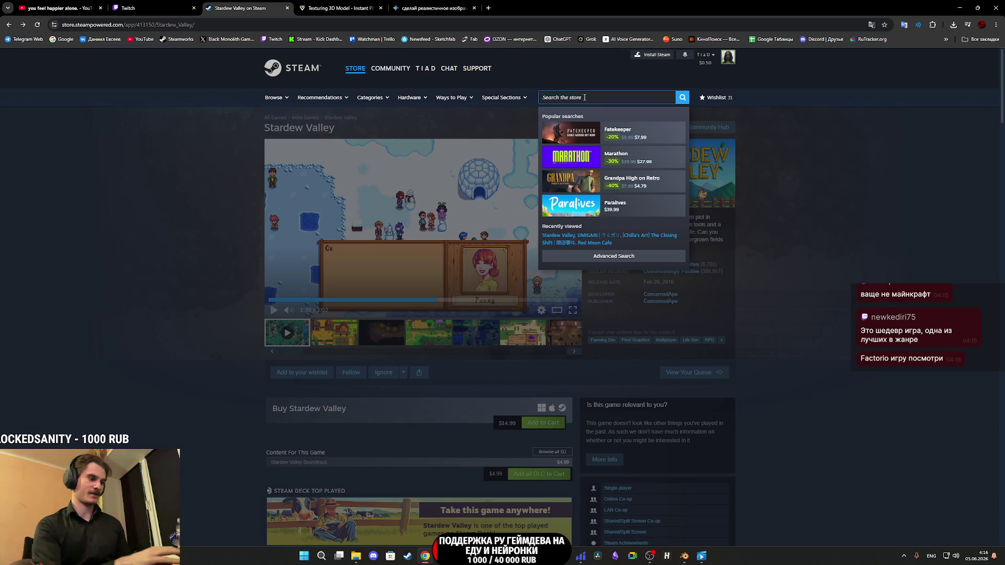
Step: Search the store for 'hellblade', open Senua's Saga: Hellblade II and play its trailer fullscreen
{"action": "type", "text": "hellblade"}
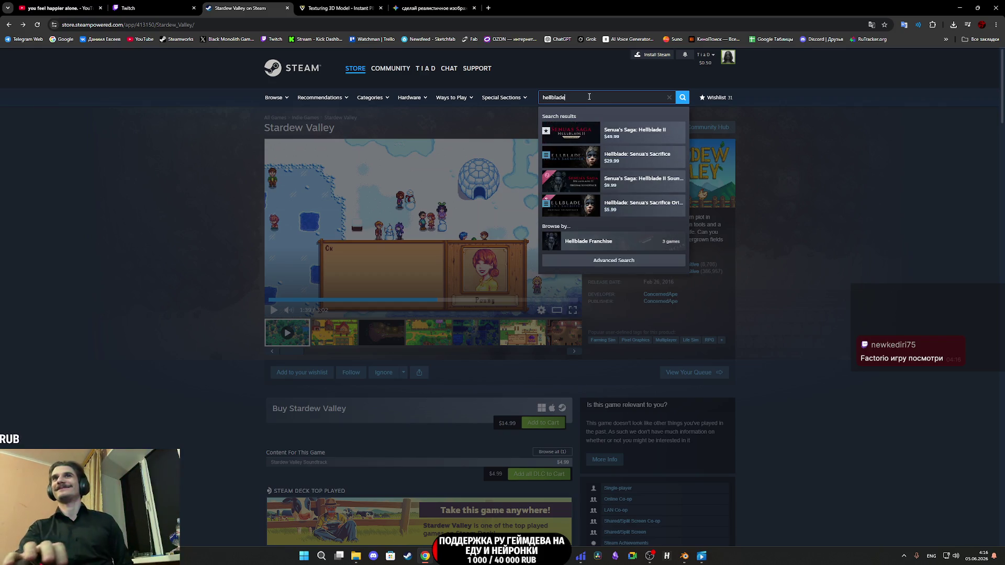
{"action": "left_click", "coordinate": [619, 136]}
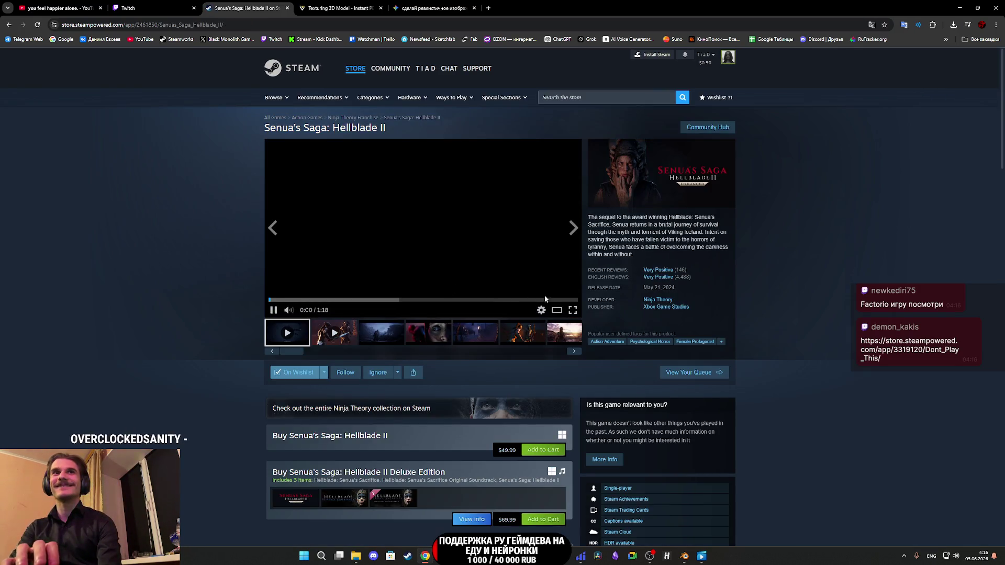
{"action": "left_click", "coordinate": [572, 311]}
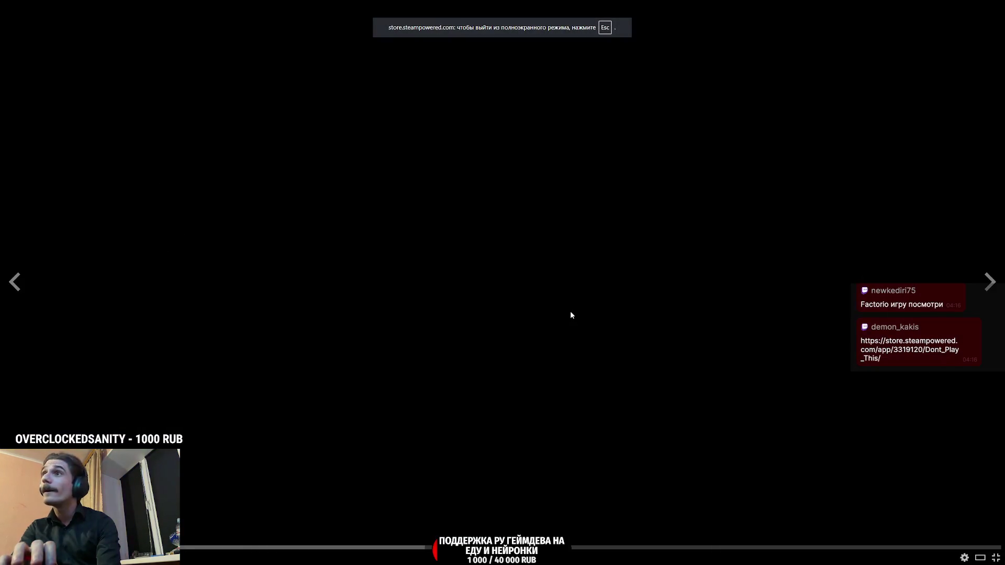
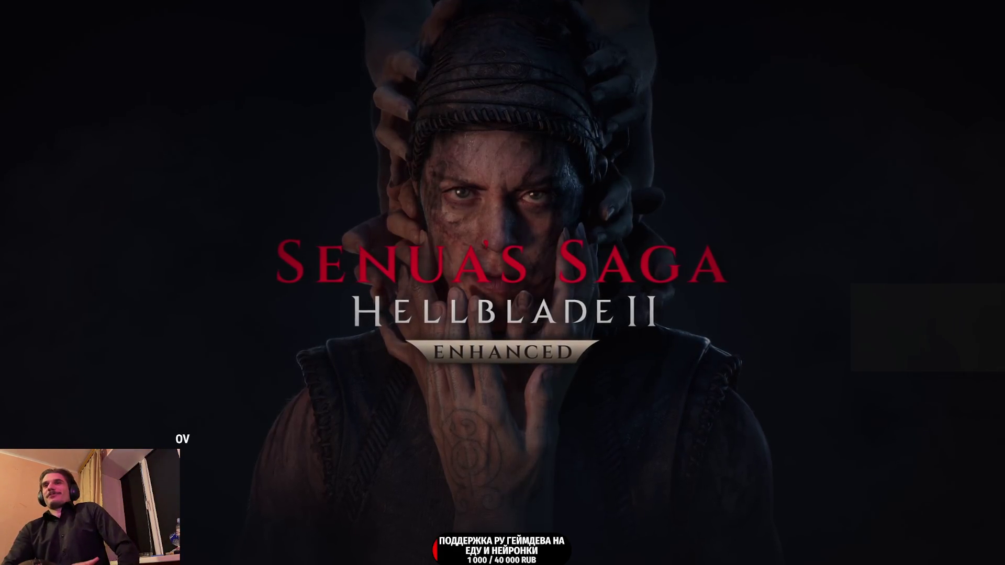
Step: Exit the Hellblade II trailer's fullscreen and scroll down to the Very Positive customer reviews
{"action": "key", "text": "Escape"}
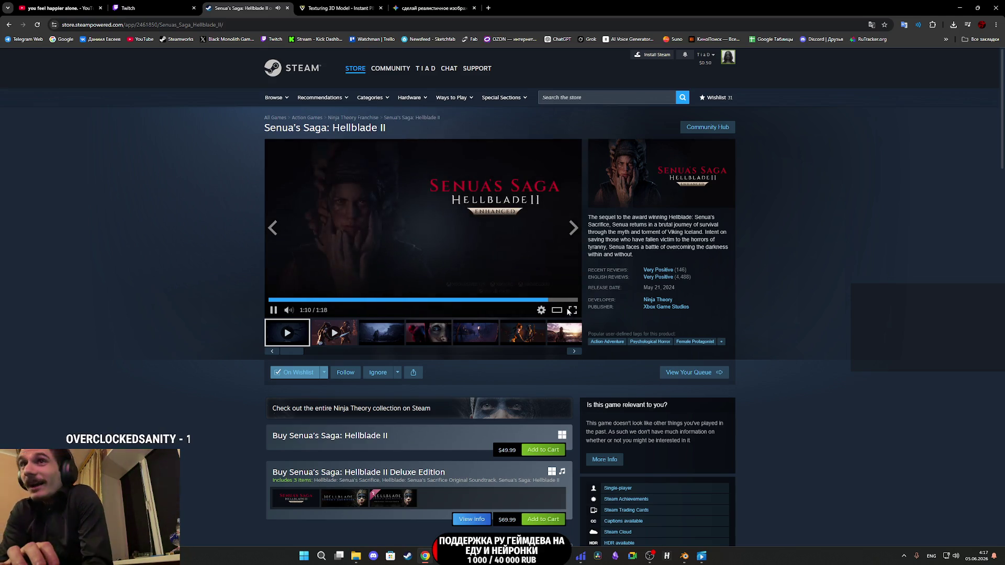
{"action": "mouse_move", "coordinate": [684, 282]}
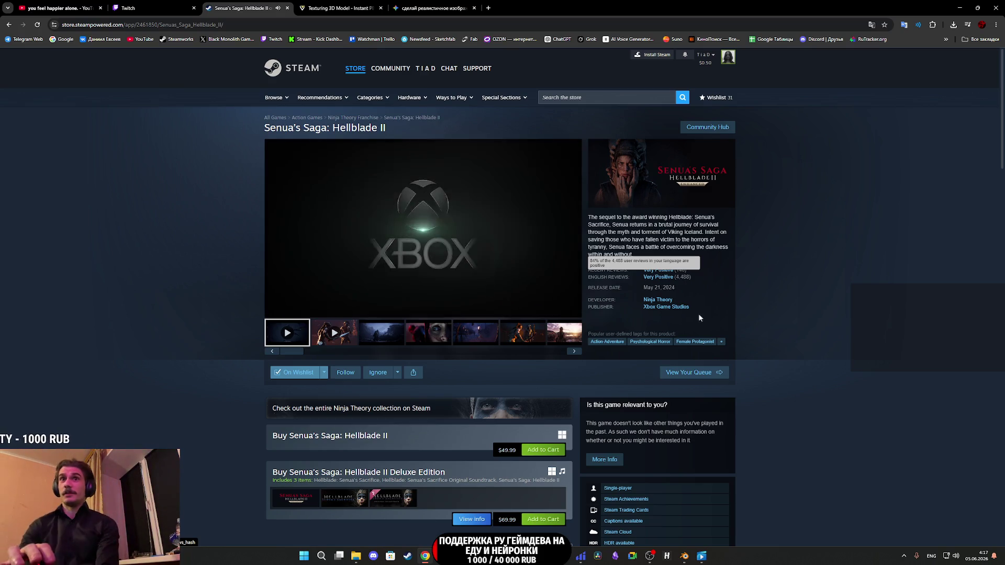
{"action": "scroll", "coordinate": [486, 335], "scroll_direction": "down", "scroll_amount": 15}
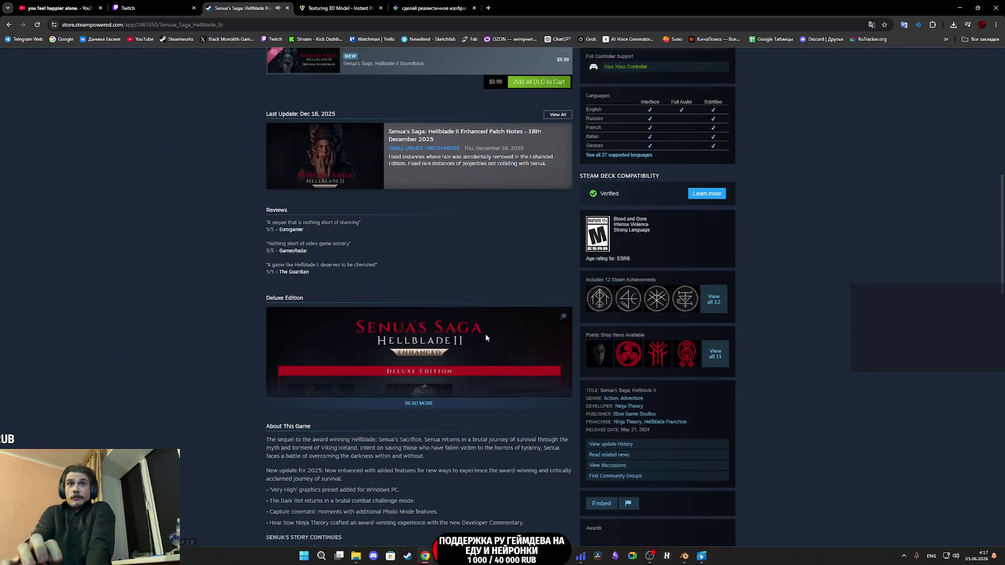
{"action": "scroll", "coordinate": [468, 343], "scroll_direction": "down", "scroll_amount": 20}
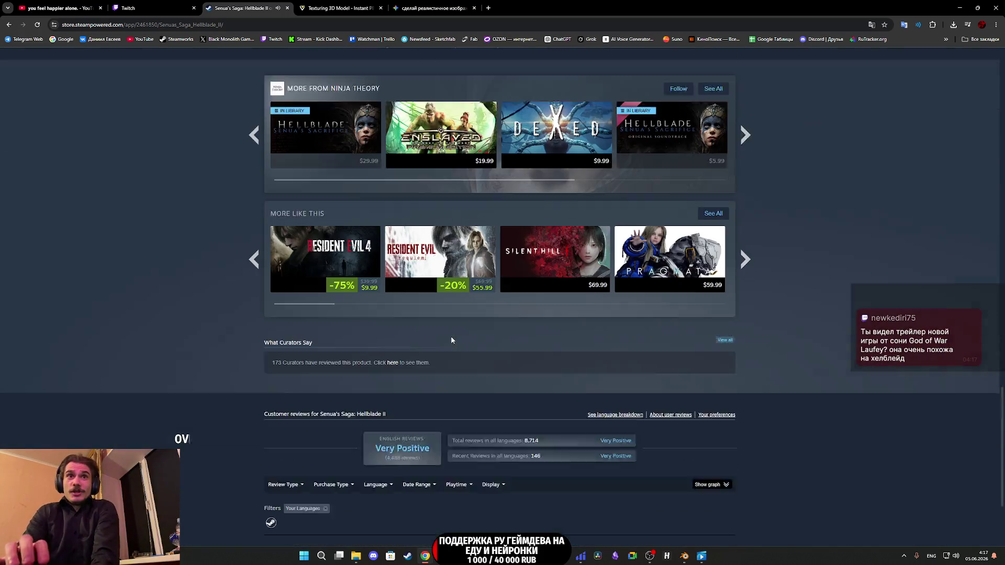
{"action": "scroll", "coordinate": [424, 328], "scroll_direction": "down", "scroll_amount": 2}
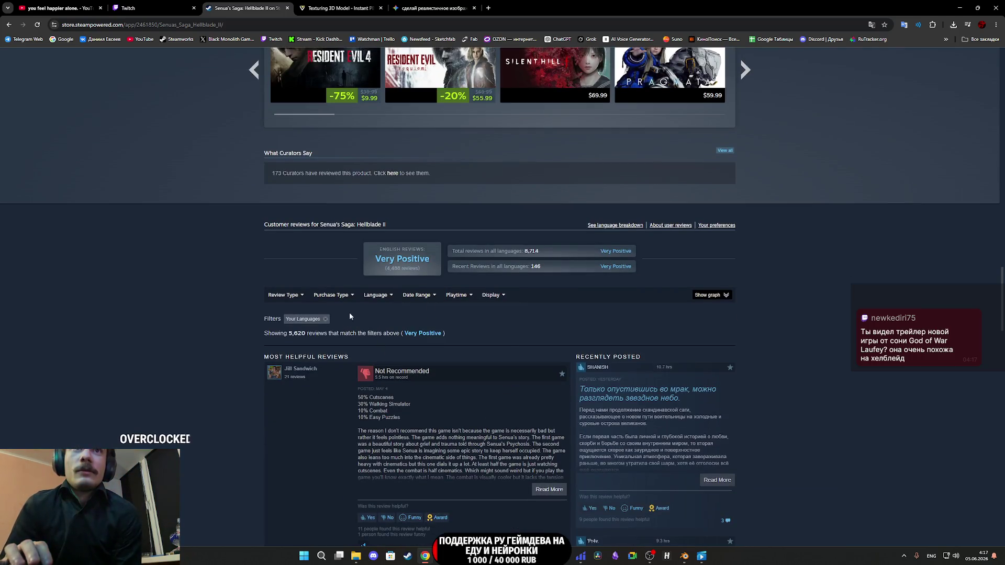
{"action": "mouse_move", "coordinate": [342, 303]}
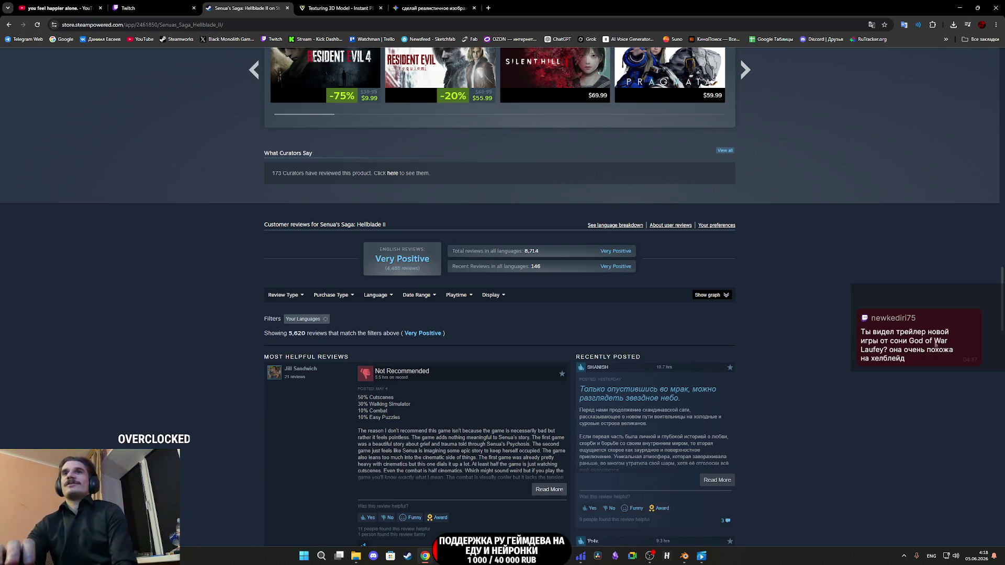
Step: Open the Don't Play This Steam link from Twitch chat and view its new tab
{"action": "left_click", "coordinate": [111, 10]}
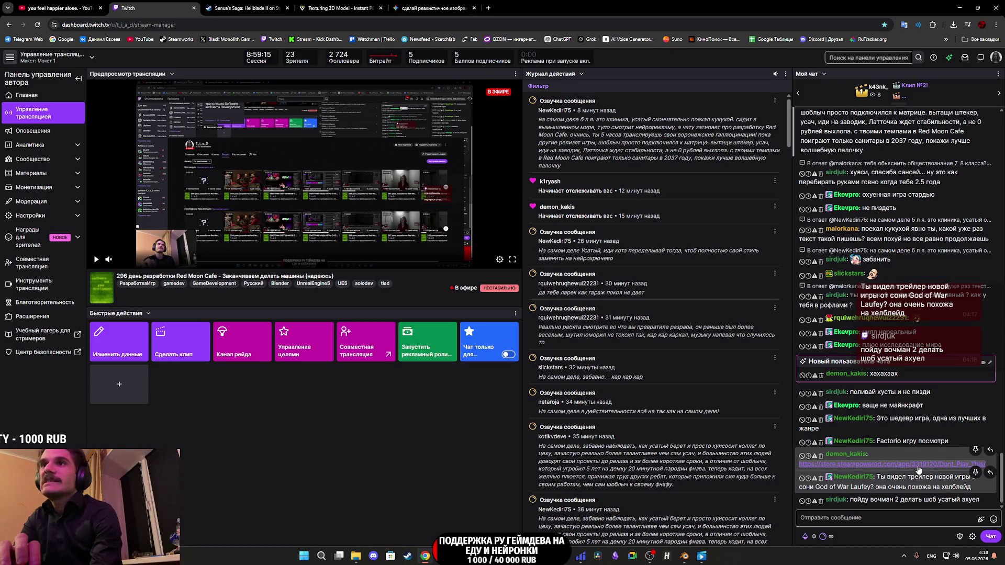
{"action": "left_click", "coordinate": [916, 465]}
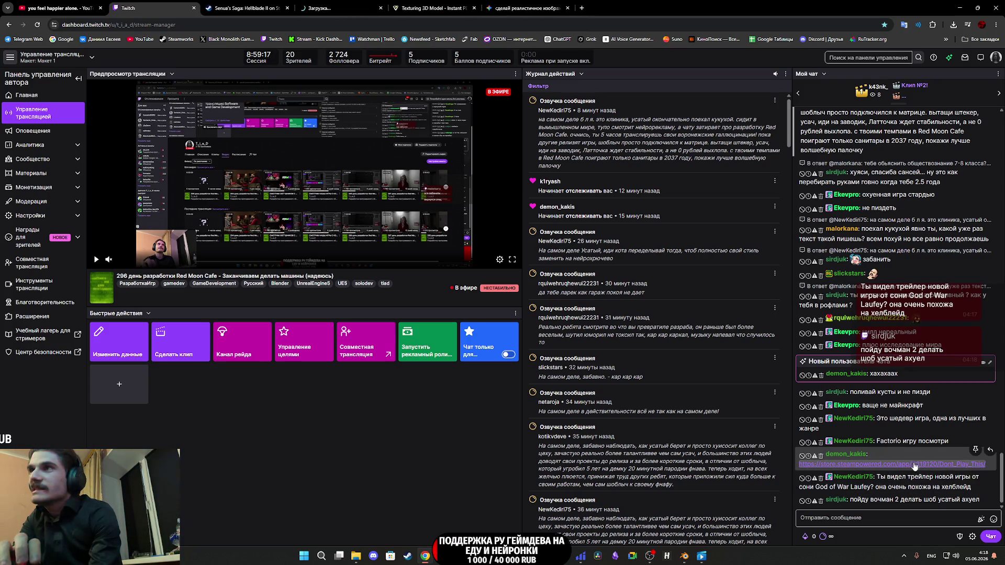
{"action": "left_click", "coordinate": [341, 8]}
{"action": "mouse_move", "coordinate": [399, 73]}
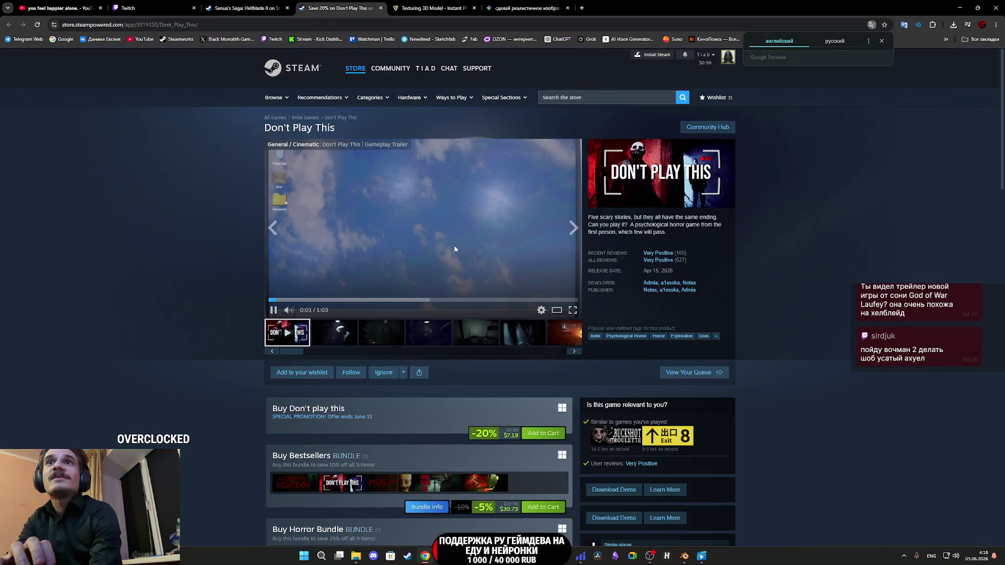
{"action": "left_click", "coordinate": [574, 311]}
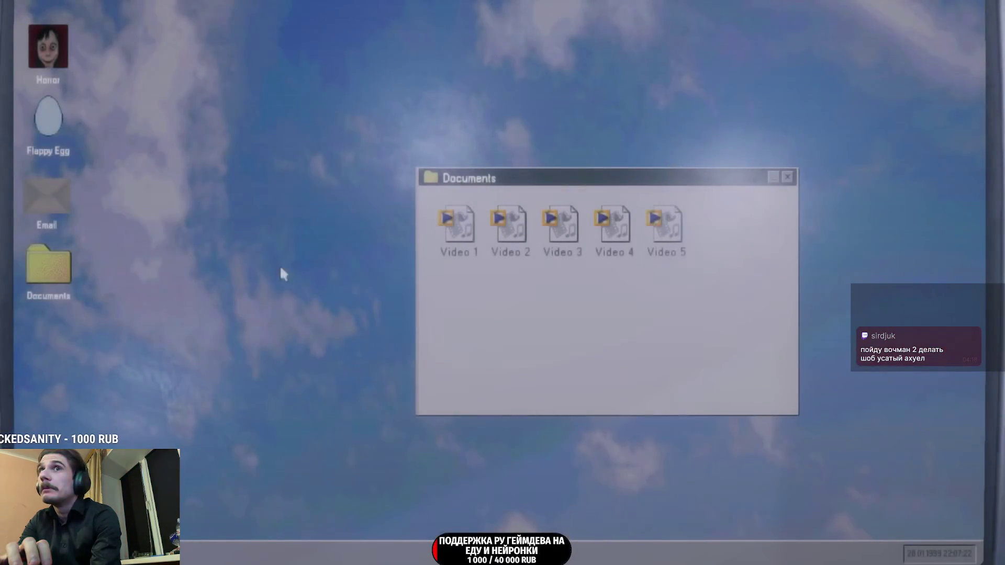
{"action": "double_click", "coordinate": [471, 236]}
{"action": "double_click", "coordinate": [494, 246]}
{"action": "double_click", "coordinate": [560, 236]}
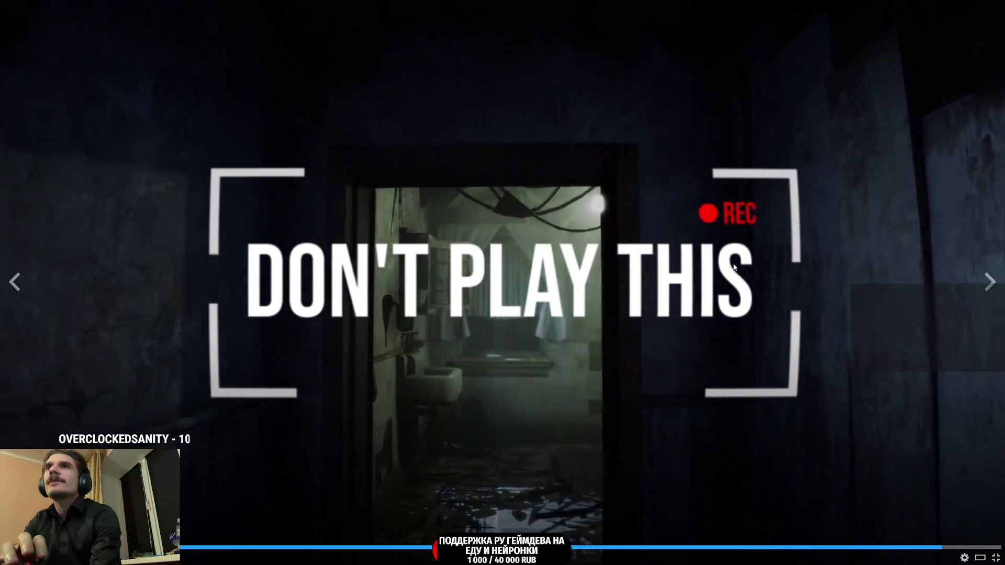
{"action": "key", "text": "Escape"}
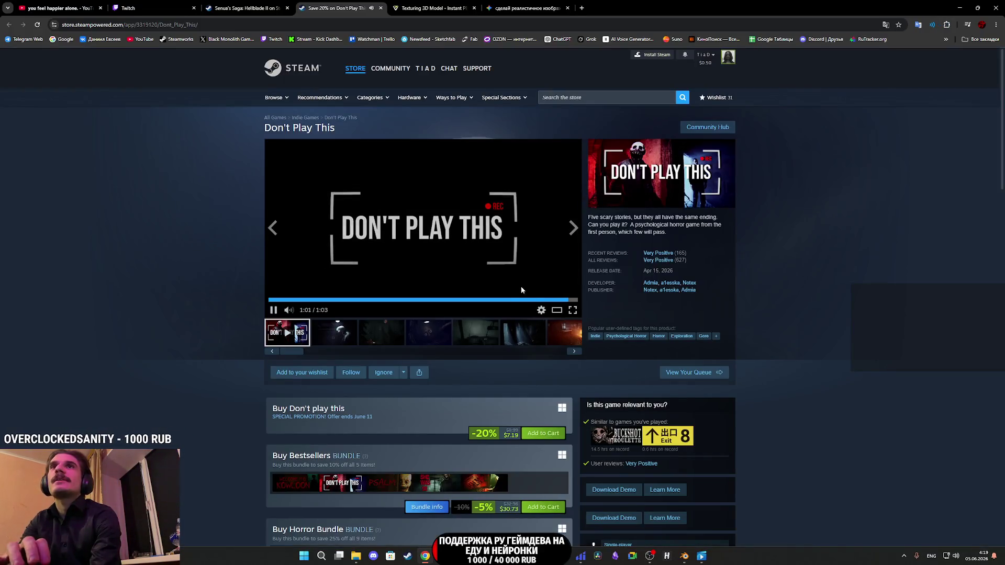
{"action": "left_click", "coordinate": [422, 239]}
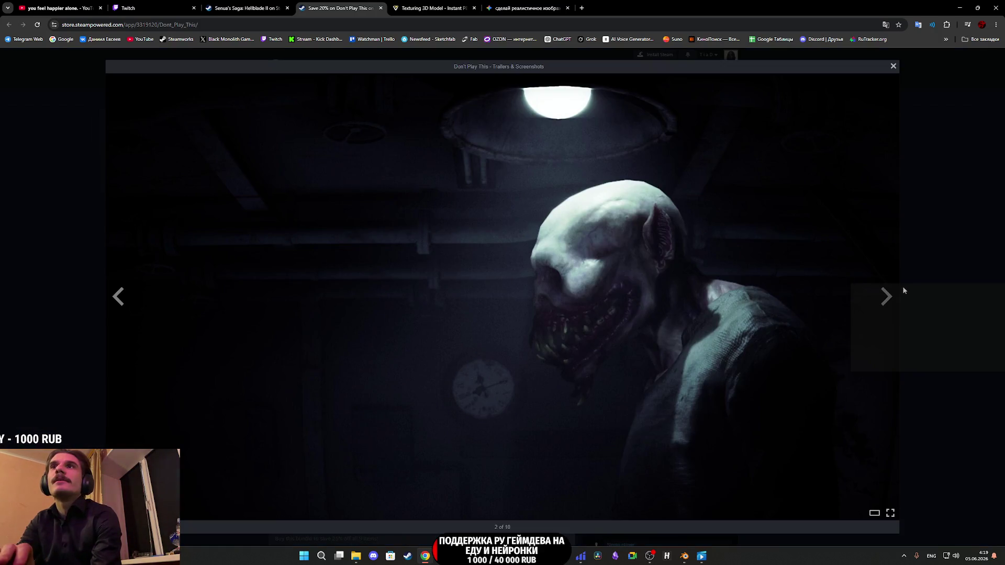
{"action": "left_click", "coordinate": [884, 296]}
{"action": "left_click", "coordinate": [119, 296]}
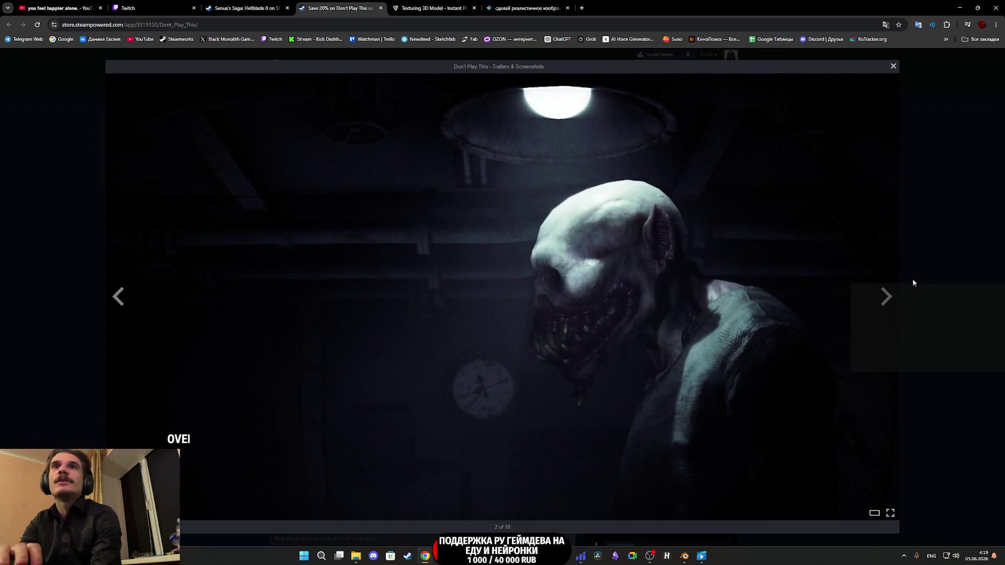
{"action": "left_click", "coordinate": [896, 303]}
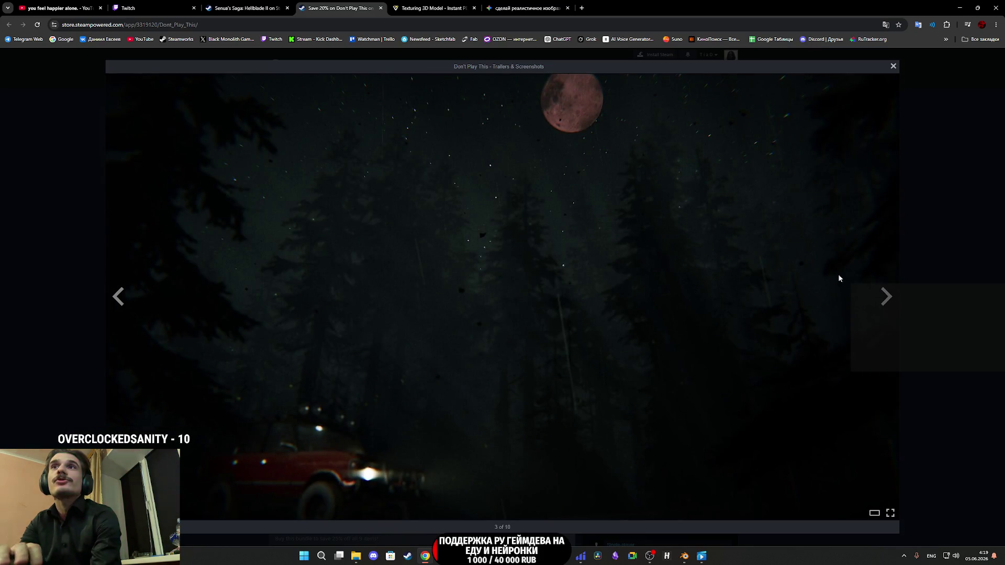
{"action": "left_click", "coordinate": [884, 293]}
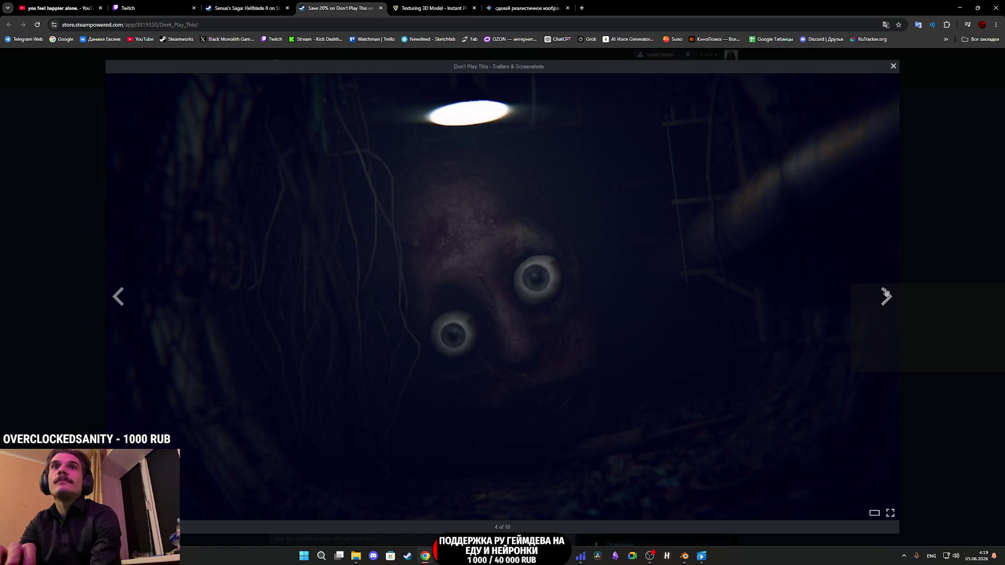
{"action": "left_click", "coordinate": [885, 293]}
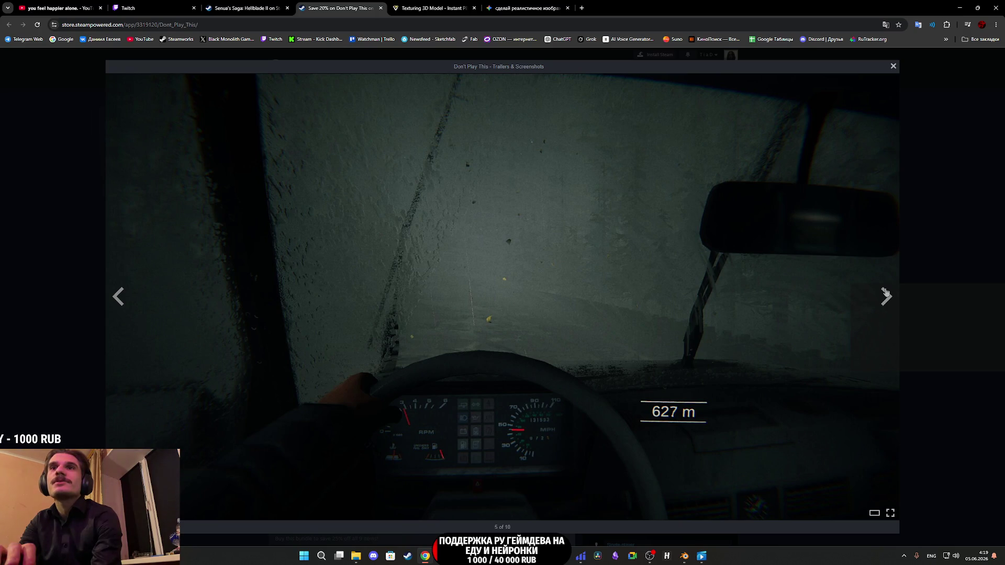
{"action": "left_click", "coordinate": [884, 293]}
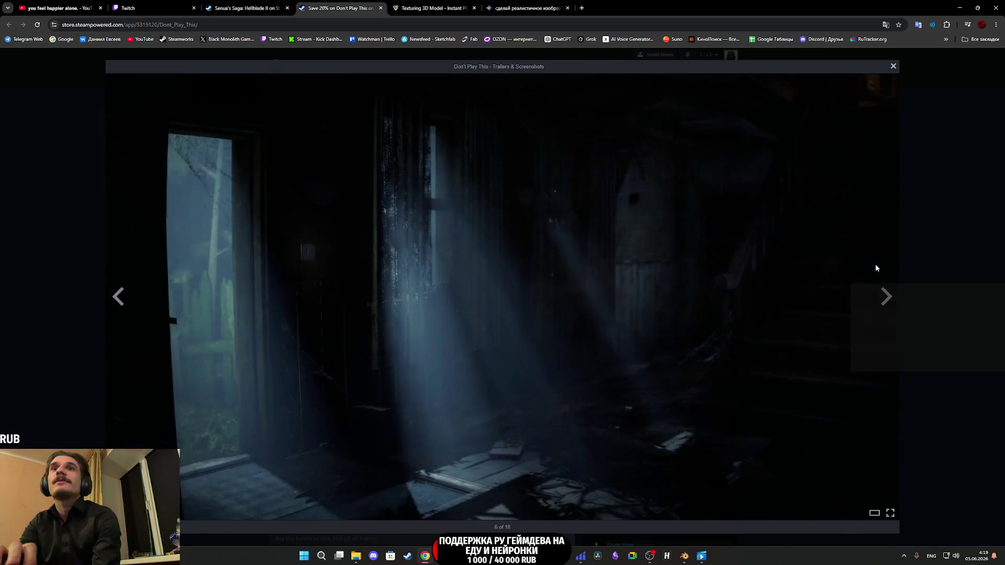
{"action": "left_click", "coordinate": [886, 297]}
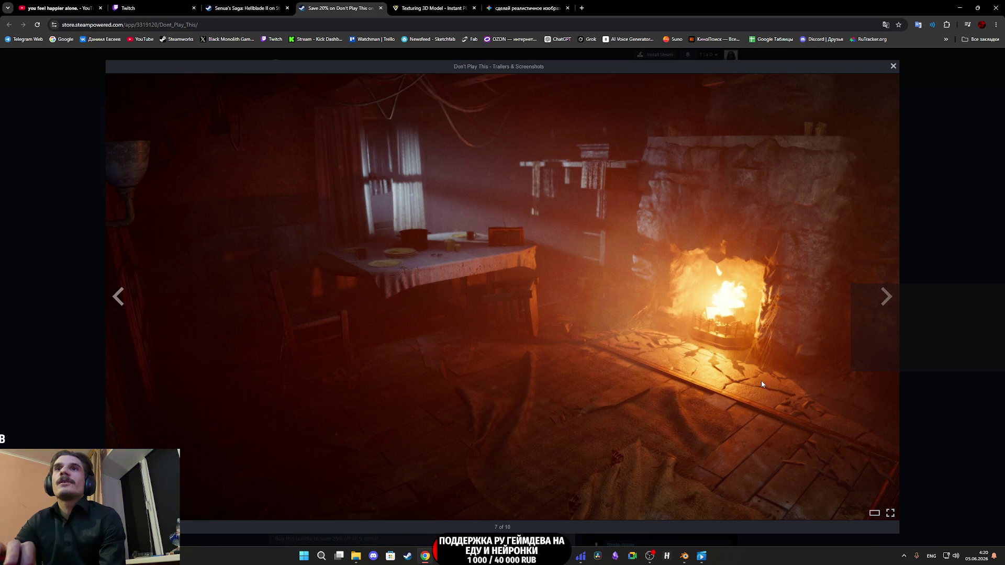
{"action": "left_click", "coordinate": [890, 296]}
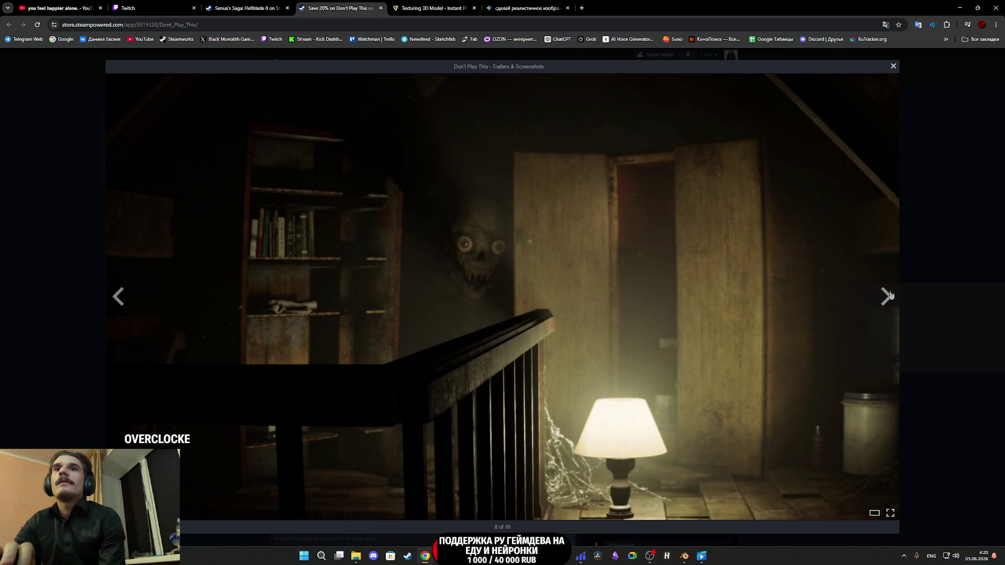
{"action": "left_click", "coordinate": [890, 296]}
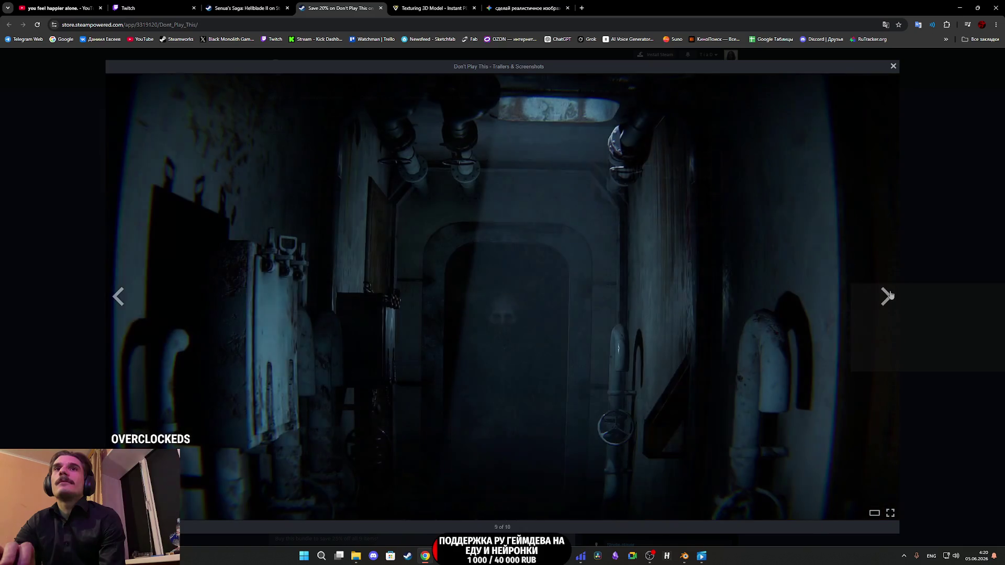
{"action": "left_click", "coordinate": [890, 296]}
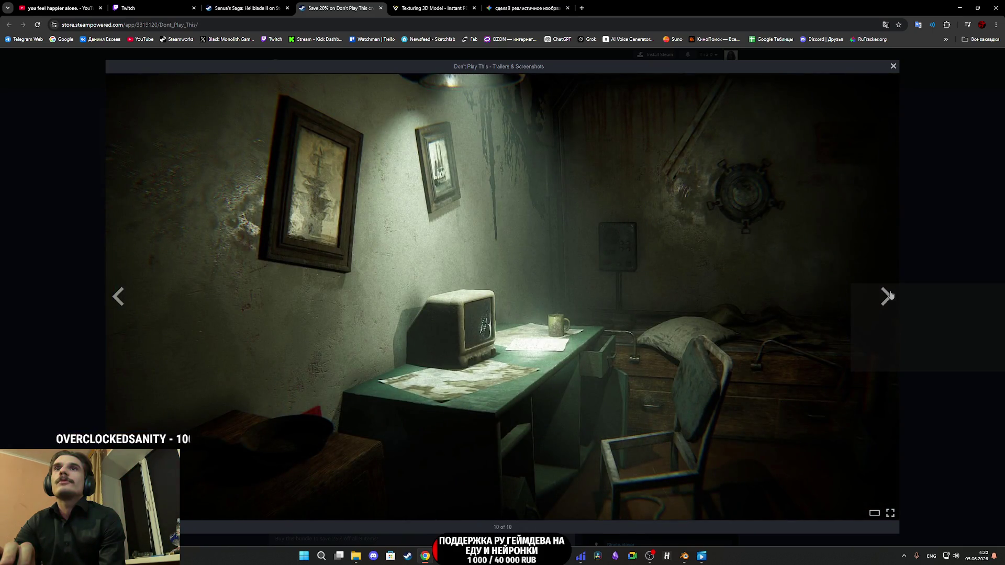
{"action": "left_click", "coordinate": [889, 296]}
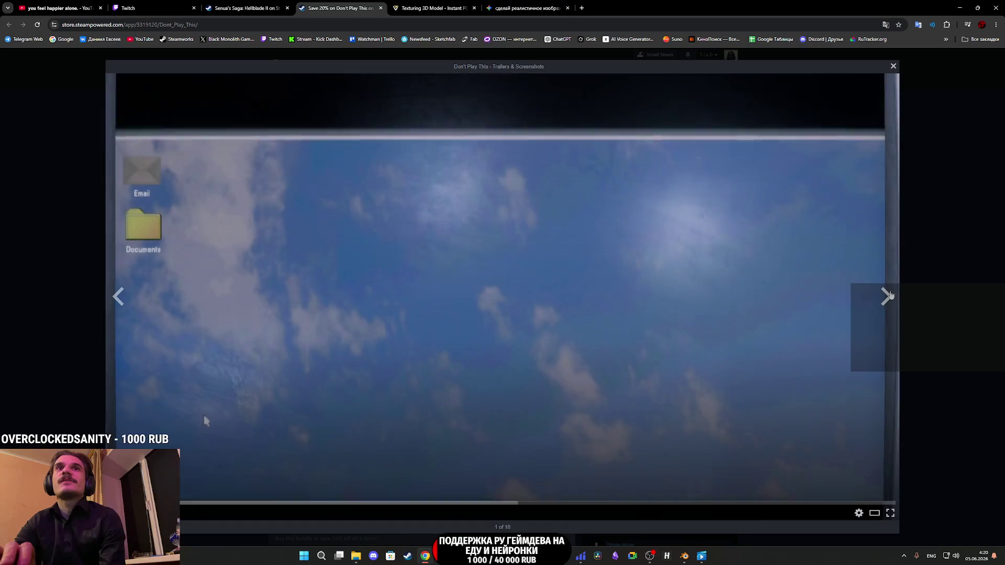
{"action": "left_click", "coordinate": [936, 306]}
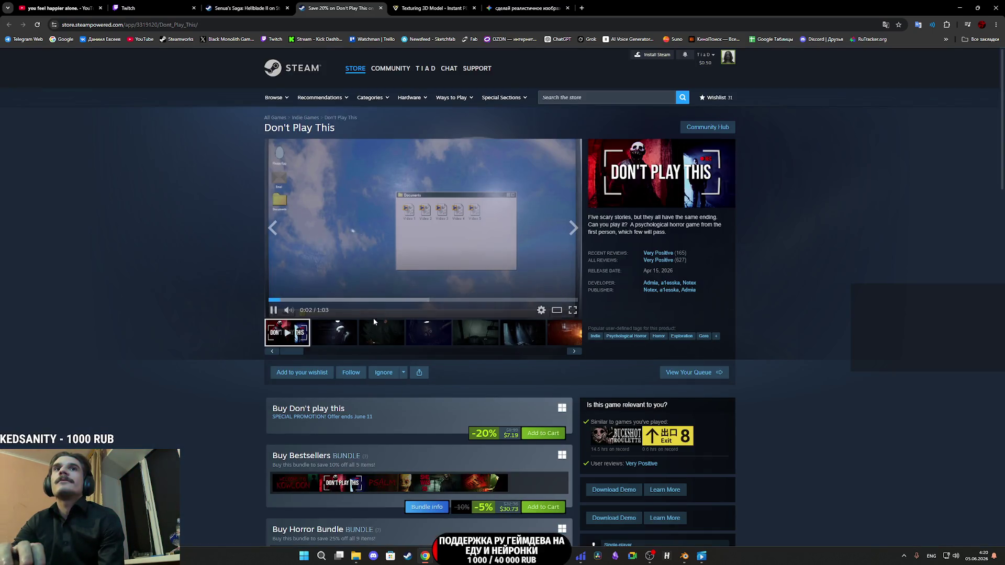
{"action": "scroll", "coordinate": [389, 339], "scroll_direction": "down", "scroll_amount": 6}
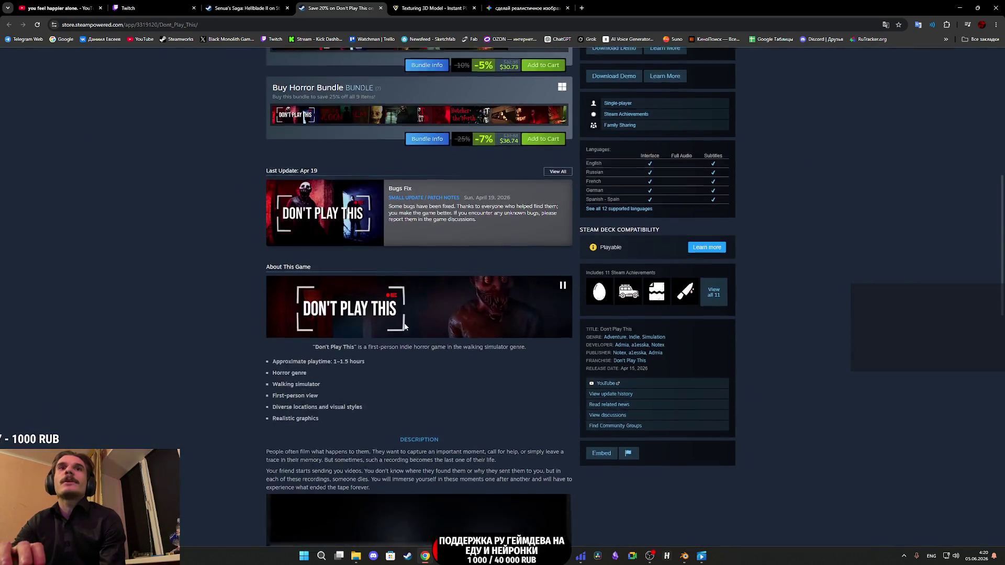
{"action": "scroll", "coordinate": [413, 309], "scroll_direction": "up", "scroll_amount": 4}
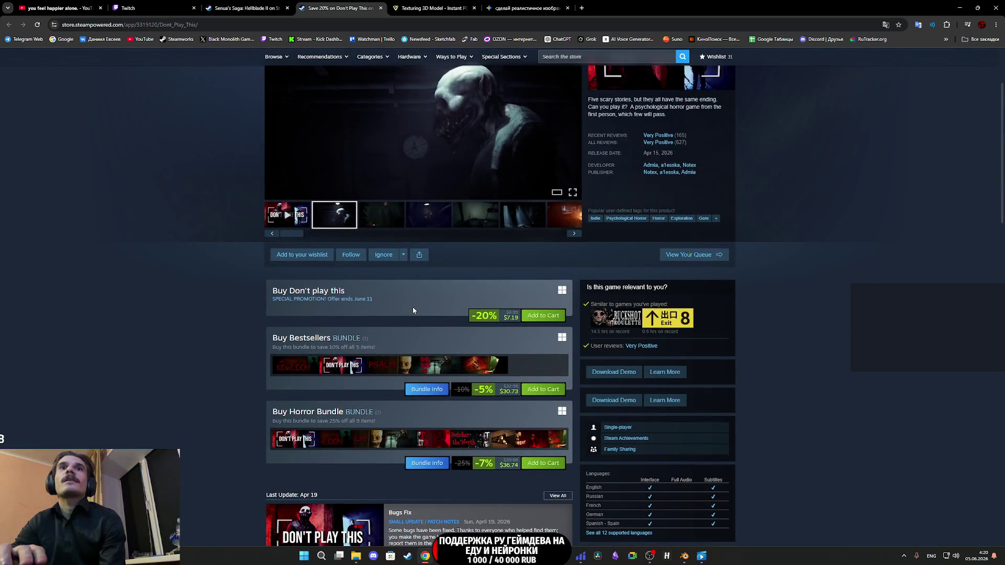
{"action": "scroll", "coordinate": [412, 307], "scroll_direction": "up", "scroll_amount": 2}
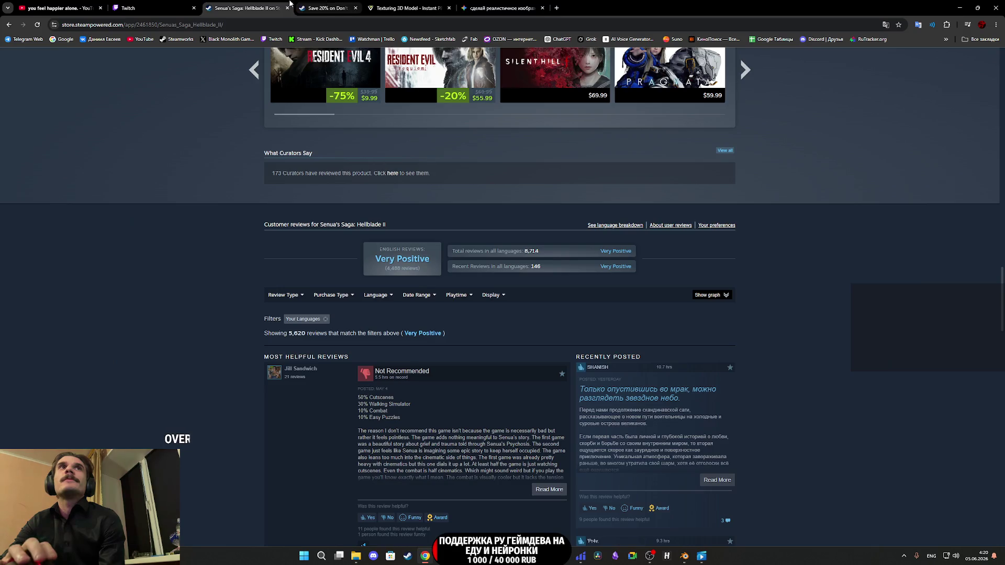
Step: Close the Don't Play This tab, returning to the Hellblade II reviews
{"action": "left_click", "coordinate": [380, 8]}
{"action": "scroll", "coordinate": [458, 247], "scroll_direction": "up", "scroll_amount": 5}
{"action": "scroll", "coordinate": [470, 274], "scroll_direction": "down", "scroll_amount": 5}
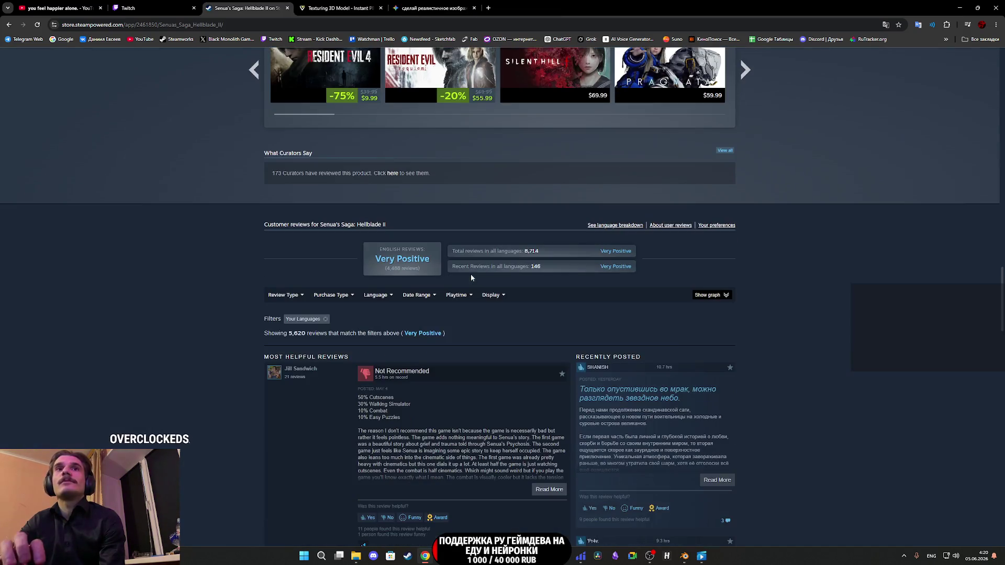
{"action": "scroll", "coordinate": [384, 404], "scroll_direction": "down", "scroll_amount": 1}
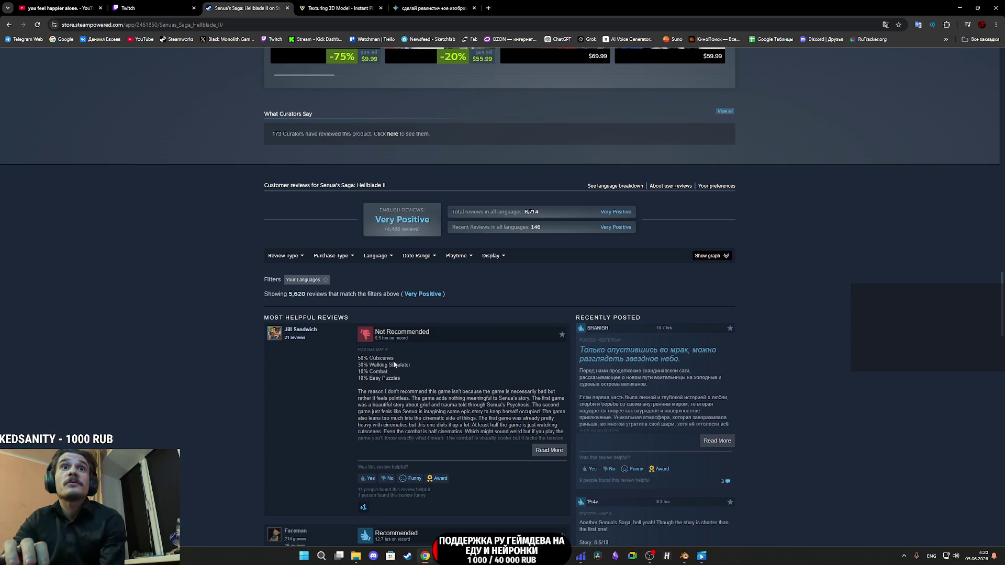
Step: Vote the top Not Recommended review unhelpful and expand its full text
{"action": "mouse_move", "coordinate": [412, 366]}
{"action": "left_mouse_down"}
{"action": "mouse_move", "coordinate": [351, 357]}
{"action": "mouse_move", "coordinate": [401, 376]}
{"action": "left_mouse_up"}
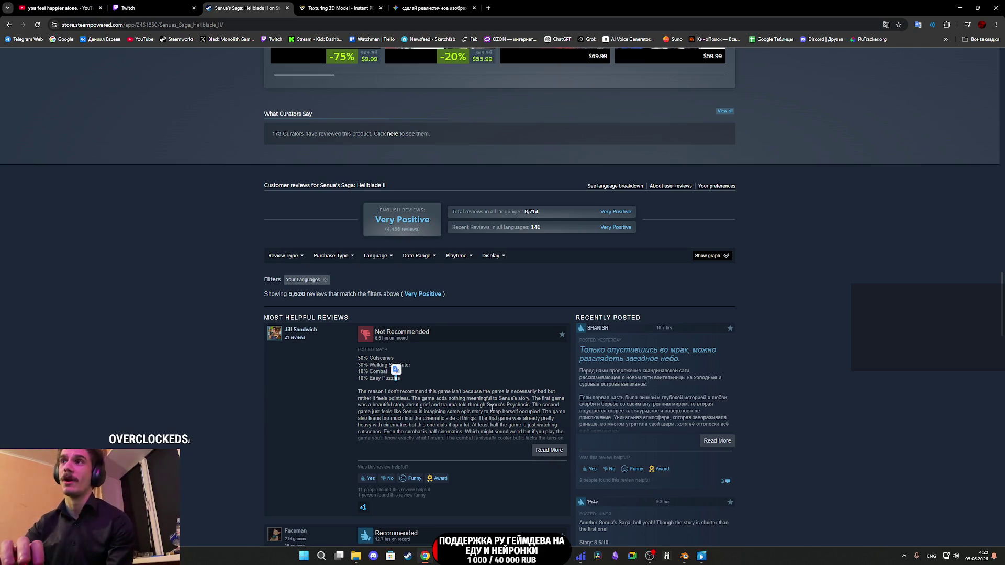
{"action": "left_click", "coordinate": [388, 478]}
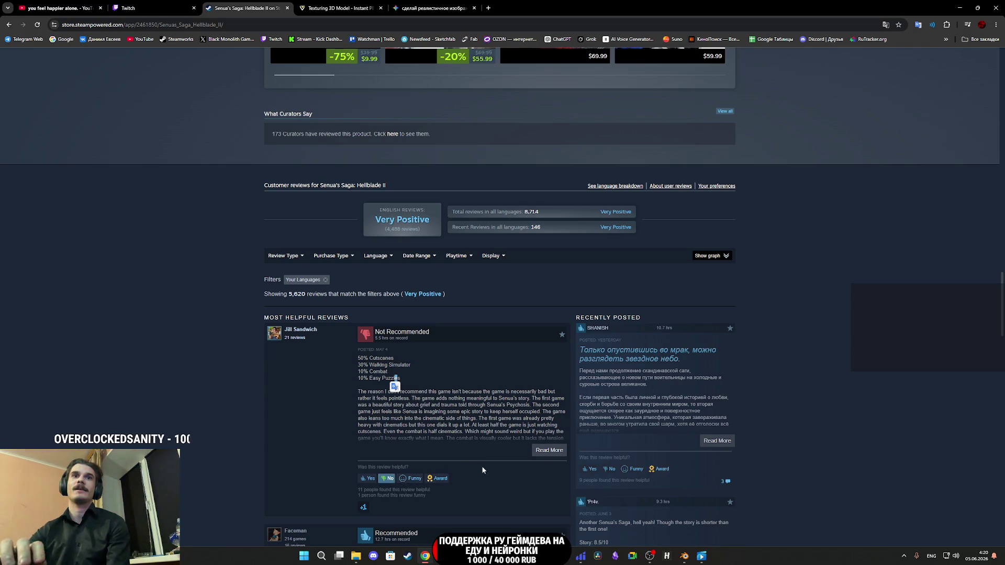
{"action": "left_click", "coordinate": [547, 450]}
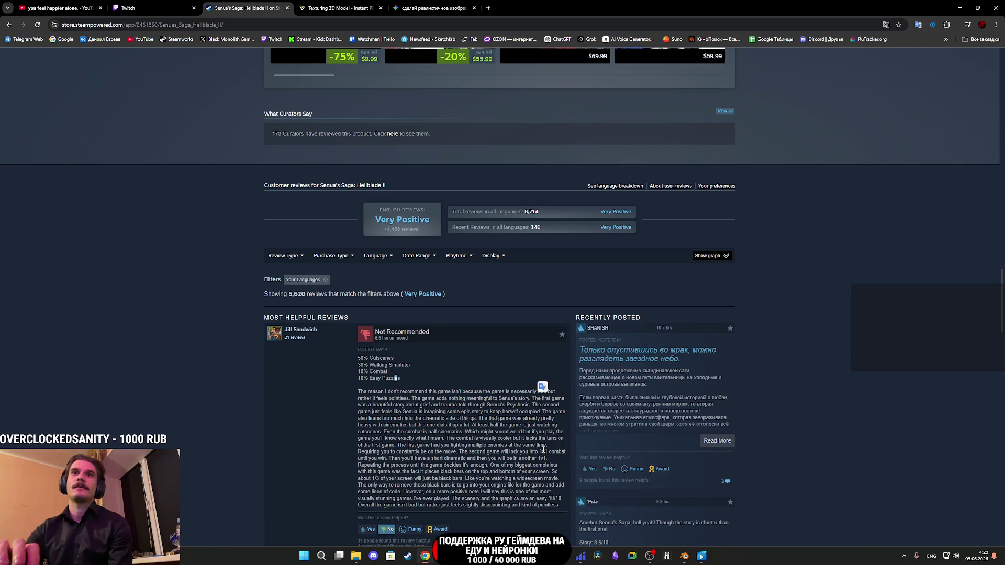
{"action": "scroll", "coordinate": [531, 445], "scroll_direction": "down", "scroll_amount": 2}
{"action": "scroll", "coordinate": [531, 445], "scroll_direction": "down", "scroll_amount": 2}
{"action": "scroll", "coordinate": [522, 398], "scroll_direction": "down", "scroll_amount": 5}
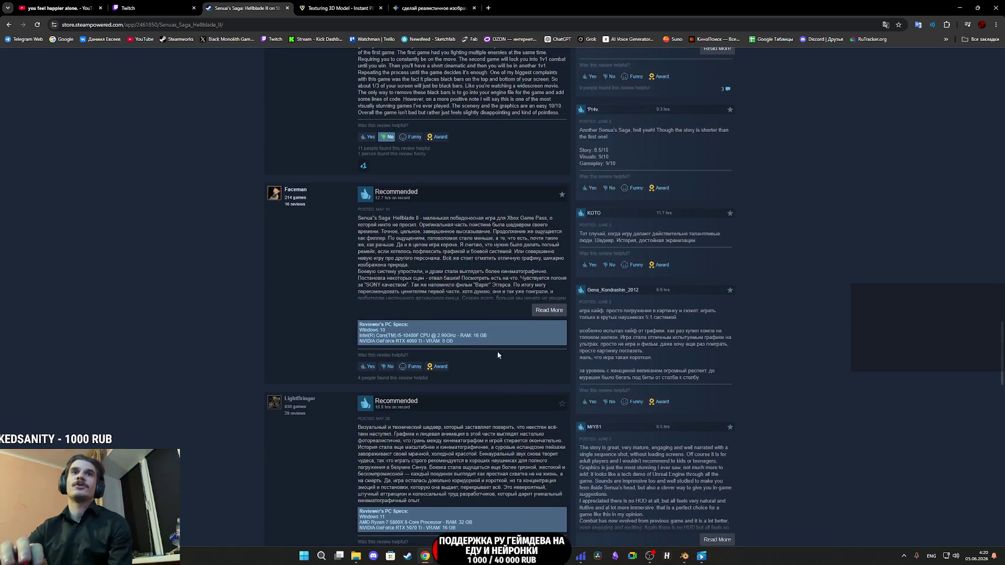
{"action": "scroll", "coordinate": [395, 215], "scroll_direction": "up", "scroll_amount": 3}
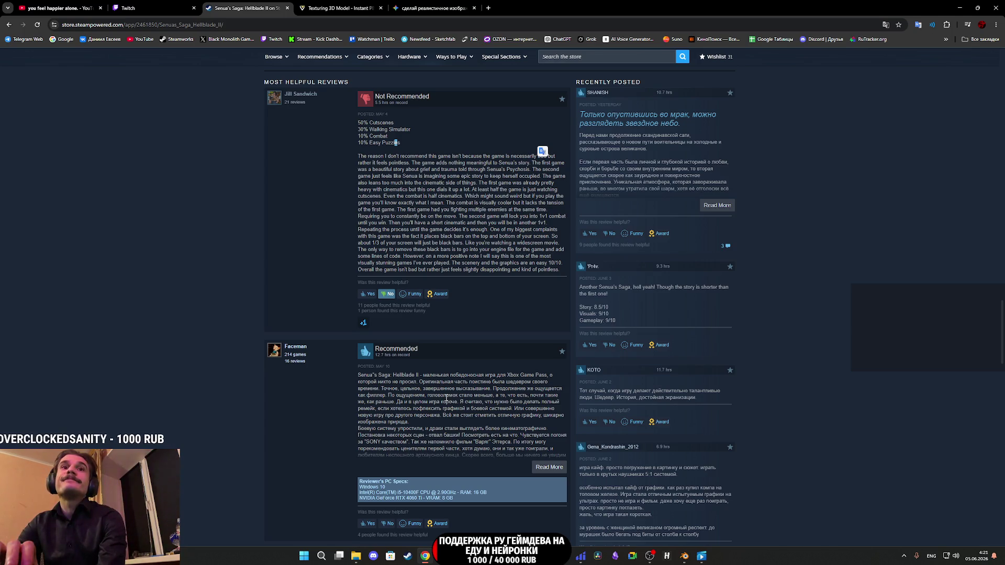
Step: Read through the review, then close the Senua's Saga store tab
{"action": "scroll", "coordinate": [464, 397], "scroll_direction": "down", "scroll_amount": 2}
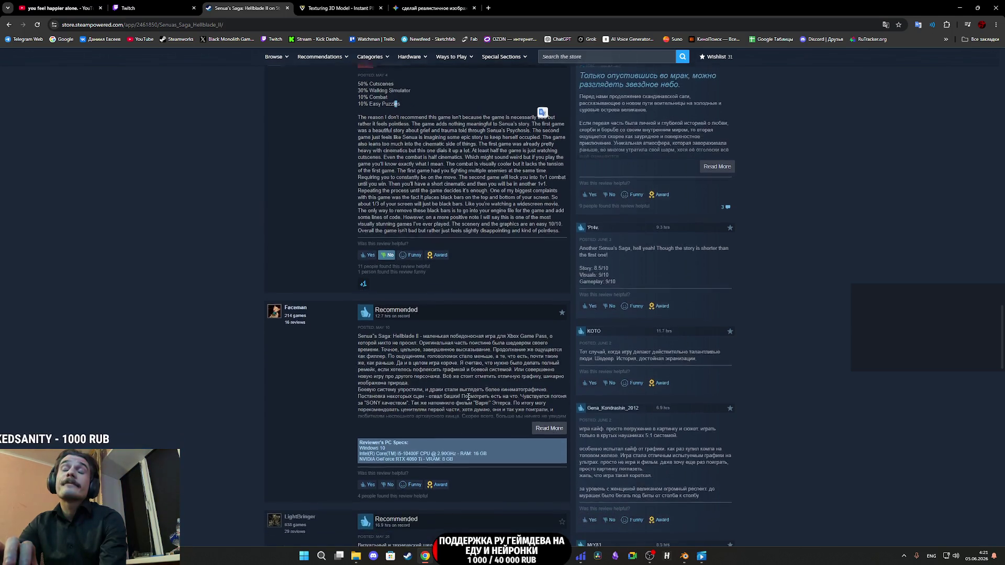
{"action": "scroll", "coordinate": [469, 401], "scroll_direction": "down", "scroll_amount": 2}
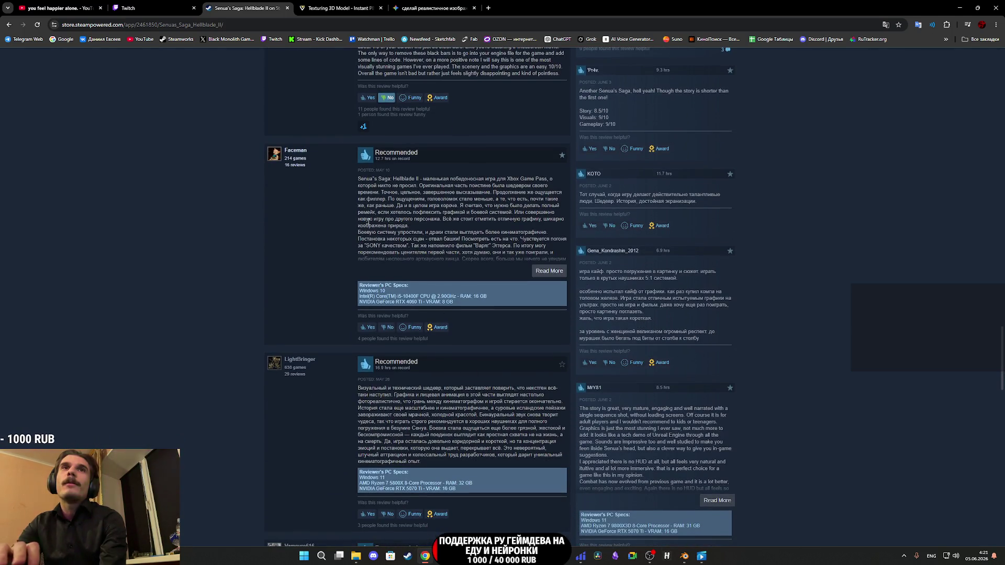
{"action": "scroll", "coordinate": [200, 322], "scroll_direction": "down", "scroll_amount": 4}
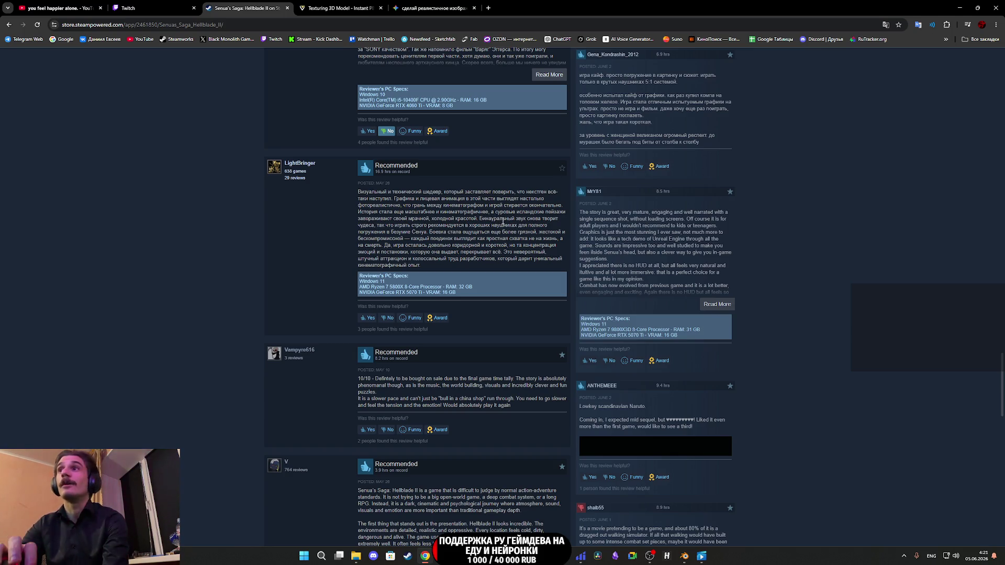
{"action": "scroll", "coordinate": [500, 228], "scroll_direction": "up", "scroll_amount": 1}
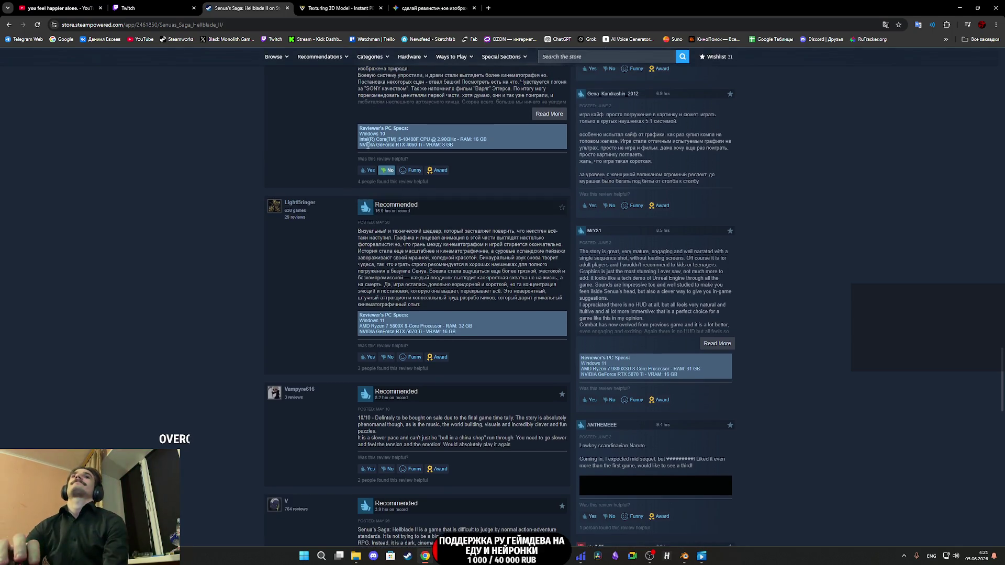
{"action": "middle_click", "coordinate": [267, 6]}
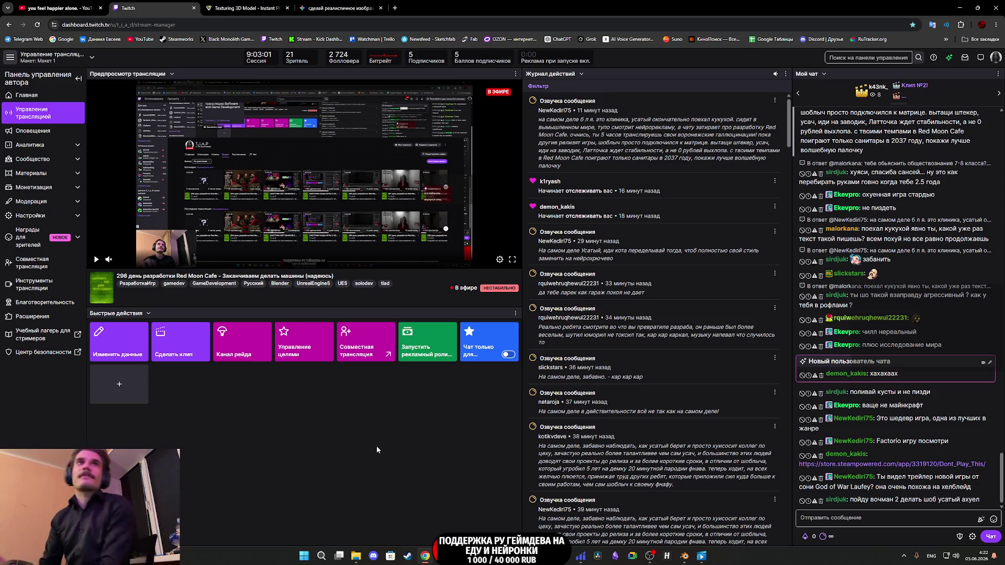
Step: Close Twitch, review the black Porsche from side and rear in Tripo, then close the Tripo and Gemini tabs
{"action": "middle_click", "coordinate": [138, 5]}
{"action": "left_click_drag", "start_coordinate": [440, 283], "coordinate": [369, 284]}
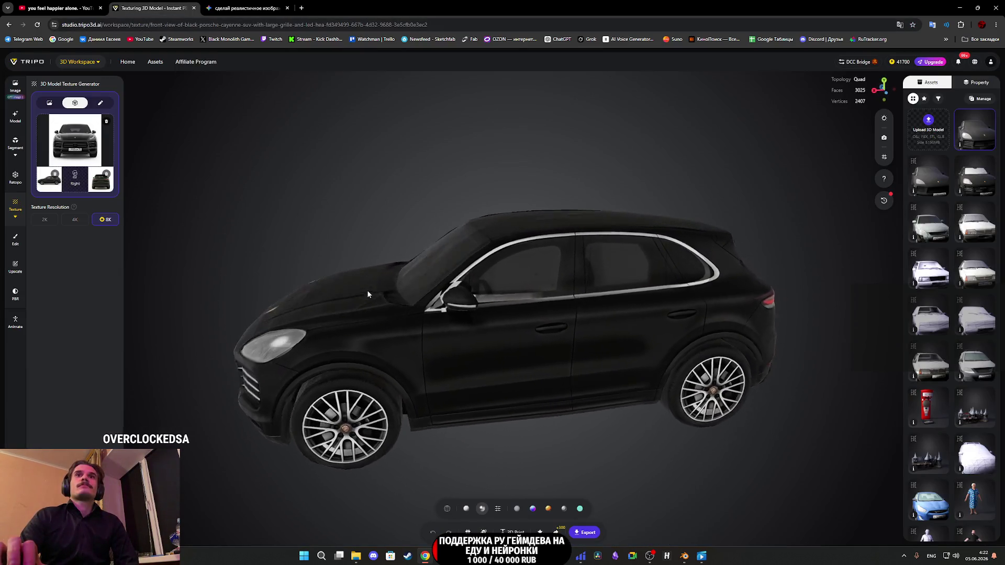
{"action": "scroll", "coordinate": [532, 285], "scroll_direction": "up", "scroll_amount": 5}
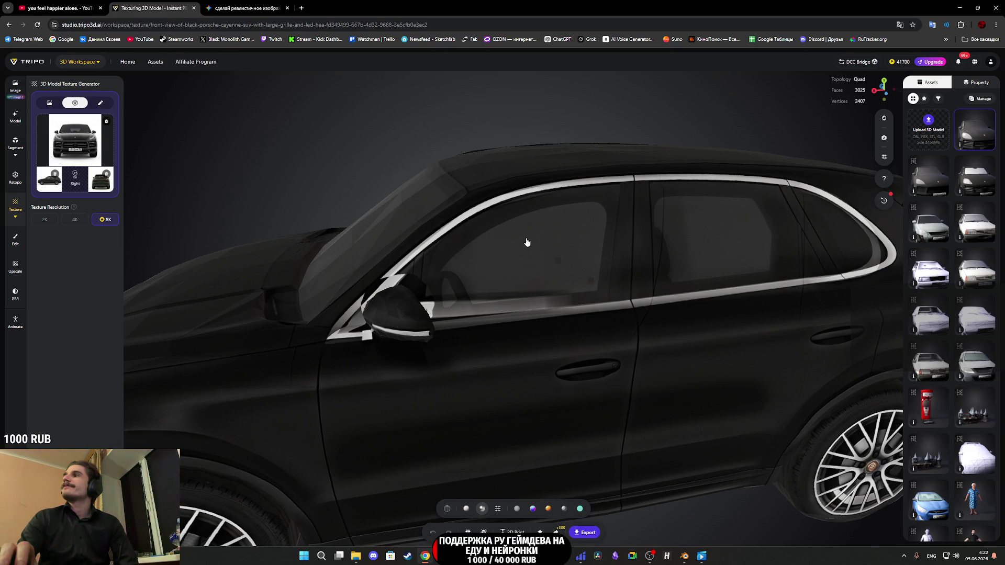
{"action": "scroll", "coordinate": [527, 242], "scroll_direction": "down", "scroll_amount": 10}
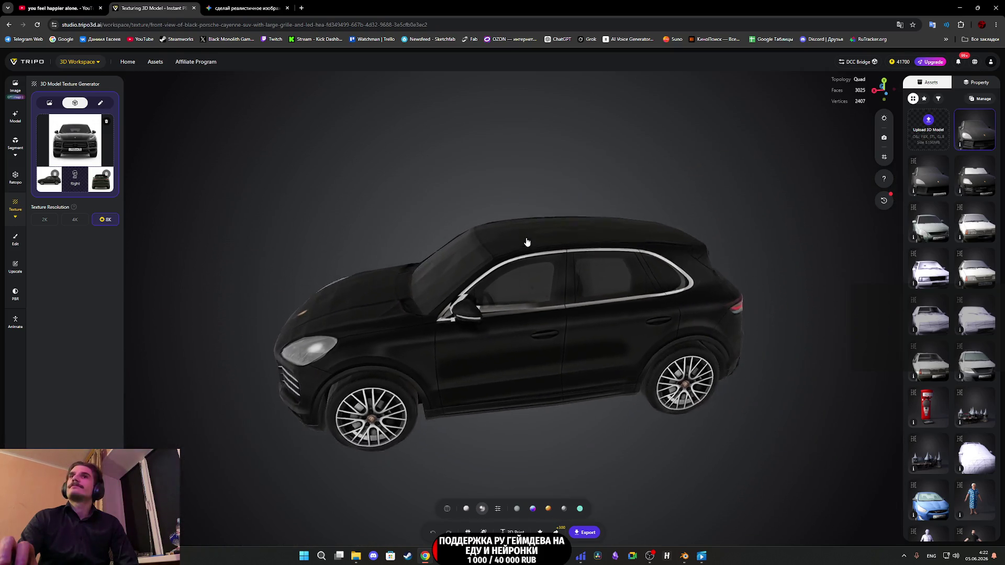
{"action": "left_click_drag", "start_coordinate": [516, 224], "coordinate": [366, 230]}
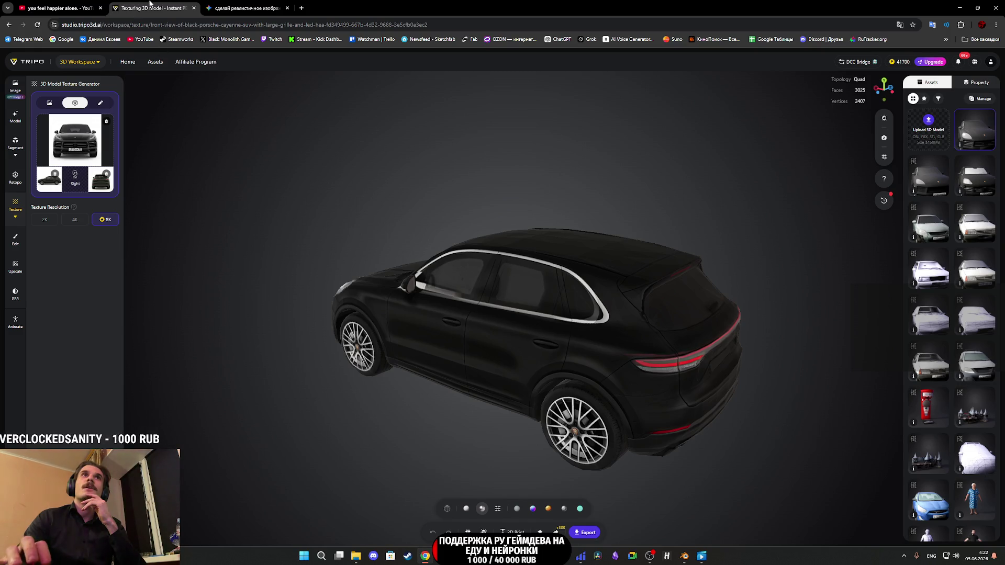
{"action": "middle_click", "coordinate": [151, 4]}
{"action": "middle_click", "coordinate": [151, 3]}
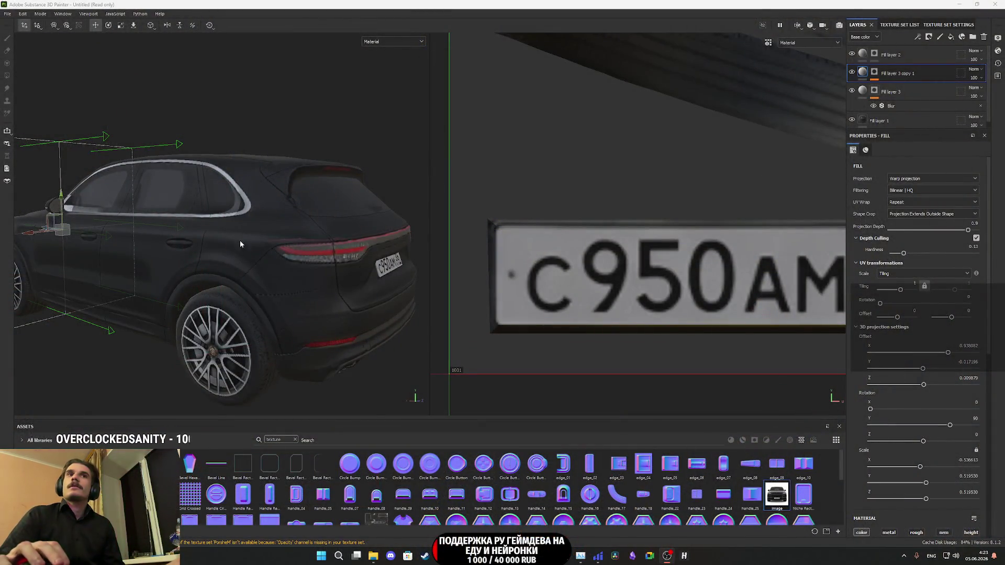
Step: Orbit to a close front-side view of the Porsche in Substance Painter
{"action": "mouse_move", "coordinate": [240, 244]}
{"action": "left_mouse_down"}
{"action": "mouse_move", "coordinate": [217, 240]}
{"action": "mouse_move", "coordinate": [417, 279]}
{"action": "left_mouse_up"}
Step: Show only the Base Color channel, framed on the door and side window
{"action": "scroll", "coordinate": [218, 240], "scroll_direction": "up", "scroll_amount": 2}
{"action": "scroll", "coordinate": [316, 302], "scroll_direction": "up", "scroll_amount": 5}
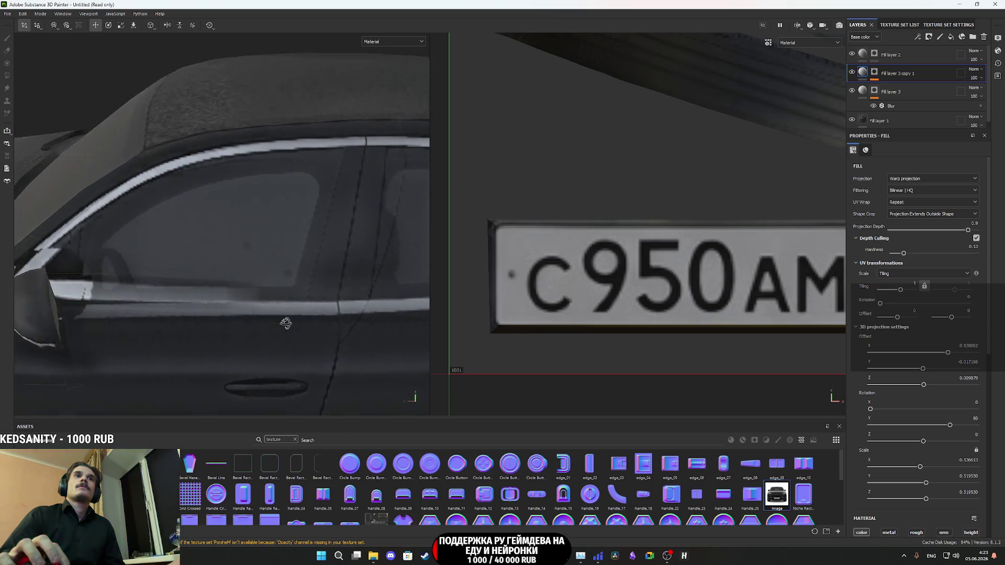
{"action": "left_click_drag", "start_coordinate": [286, 323], "coordinate": [292, 307]}
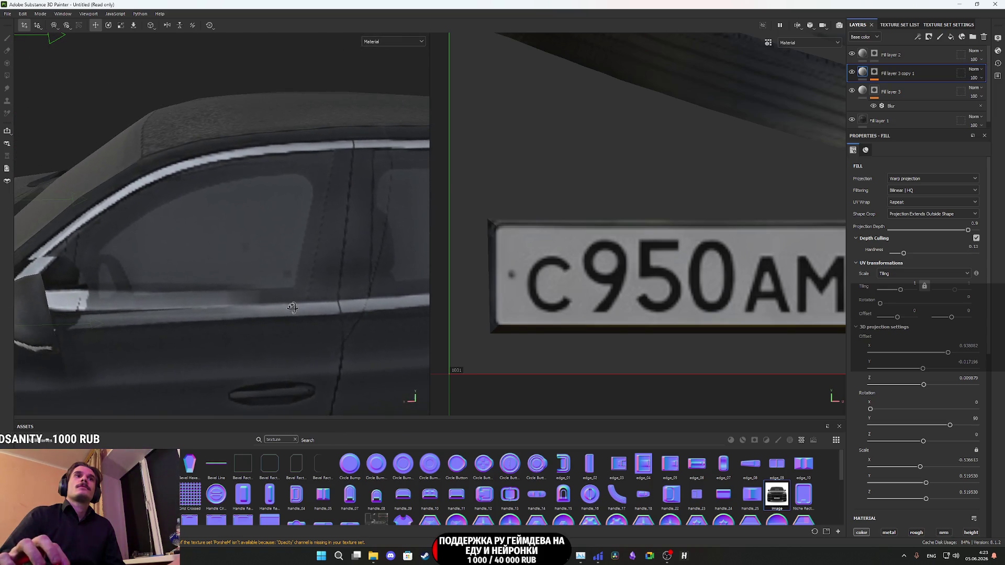
{"action": "left_click", "coordinate": [391, 42]}
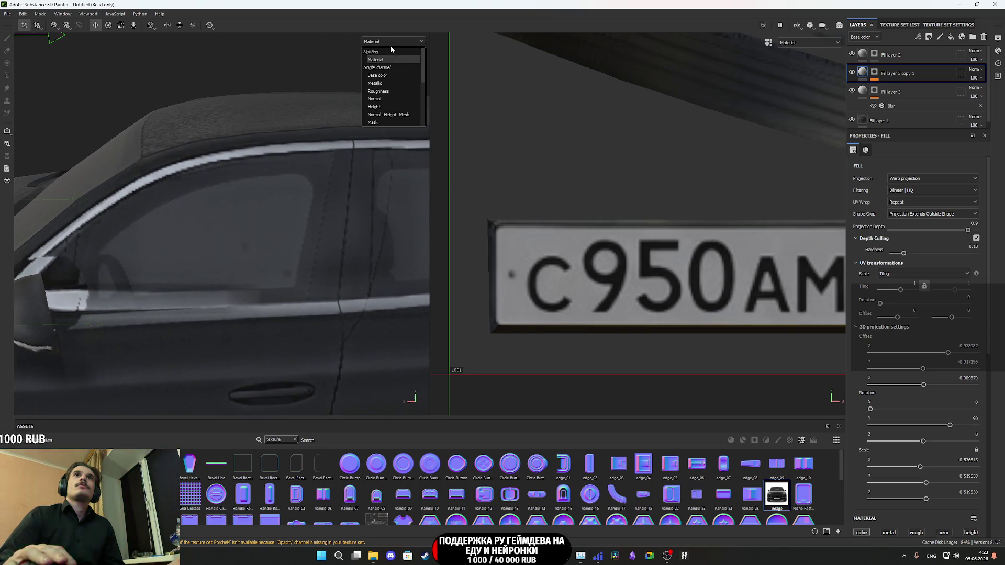
{"action": "left_click", "coordinate": [382, 79]}
{"action": "mouse_move", "coordinate": [325, 123]}
{"action": "left_mouse_down"}
{"action": "mouse_move", "coordinate": [190, 246]}
{"action": "mouse_move", "coordinate": [83, 242]}
{"action": "mouse_move", "coordinate": [131, 262]}
{"action": "mouse_move", "coordinate": [183, 271]}
{"action": "mouse_move", "coordinate": [200, 262]}
{"action": "mouse_move", "coordinate": [137, 215]}
{"action": "left_mouse_up"}
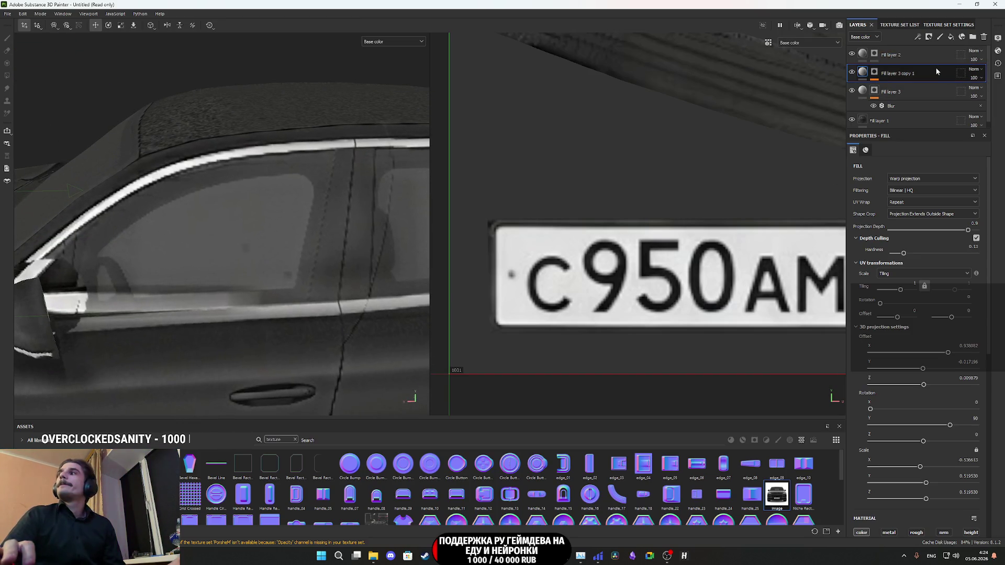
Step: Add Fill layer 4 with a dark grey base colour sampled from the car's window
{"action": "left_click", "coordinate": [953, 38]}
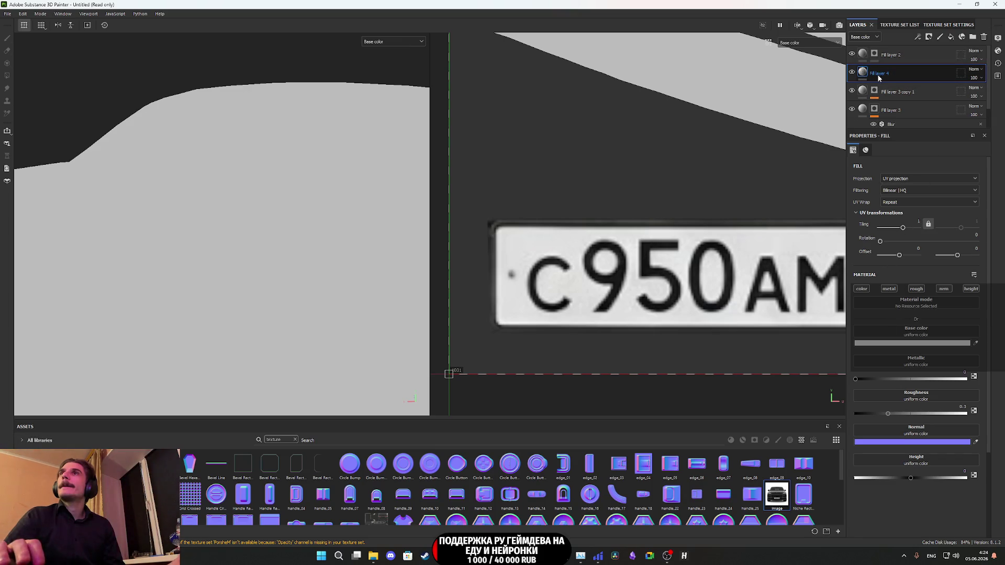
{"action": "left_click", "coordinate": [852, 72]}
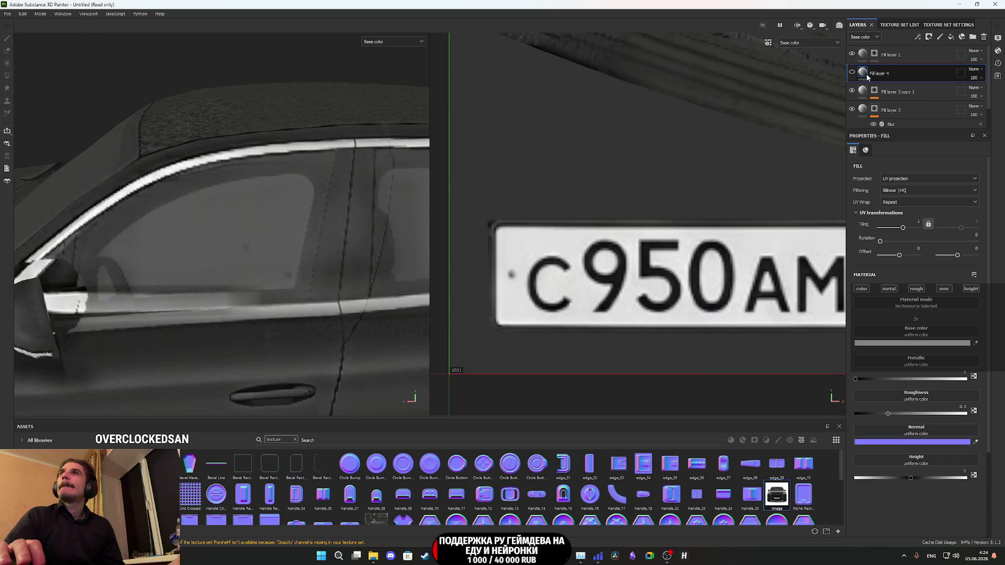
{"action": "left_click", "coordinate": [244, 171]}
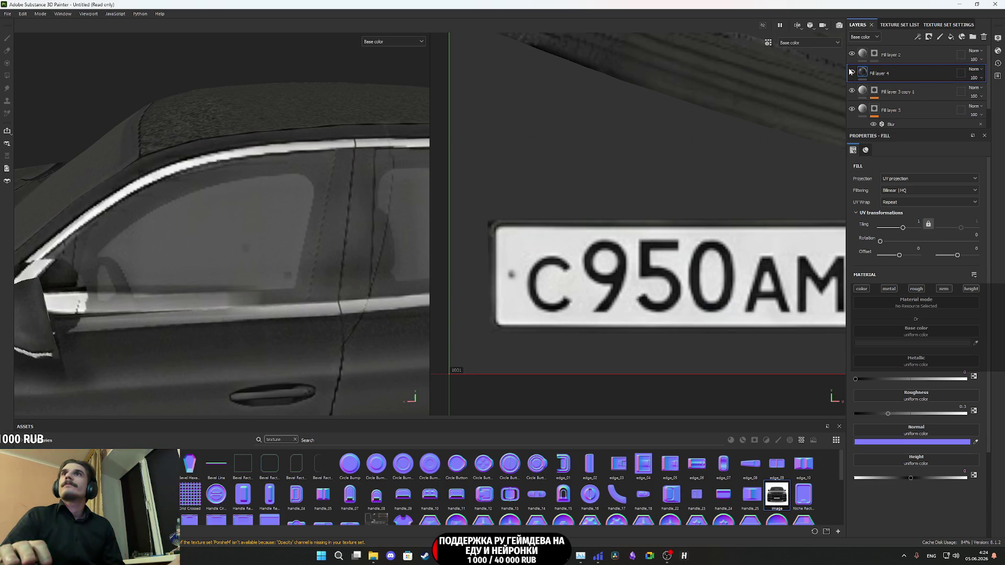
{"action": "left_click", "coordinate": [852, 73]}
{"action": "right_click", "coordinate": [862, 72]}
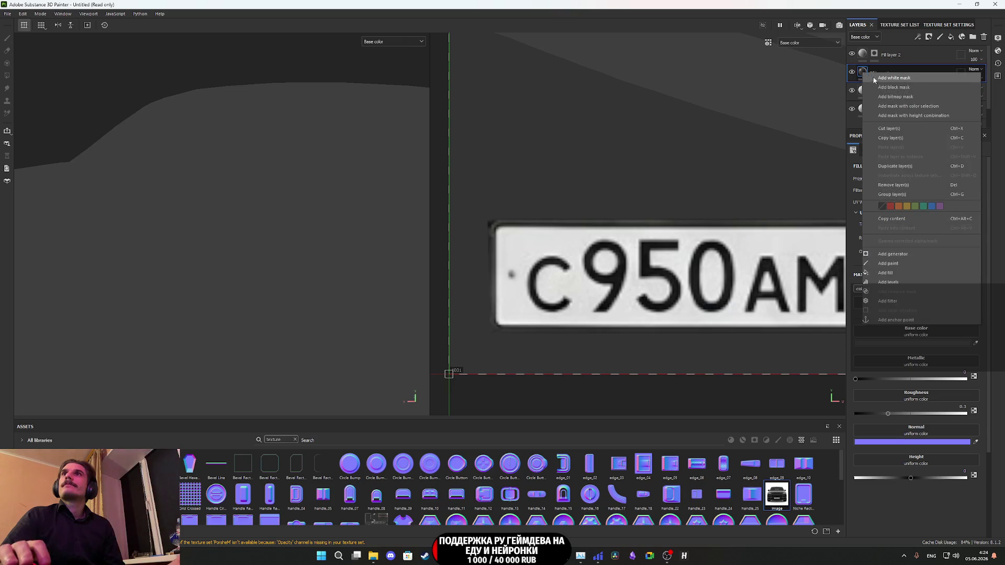
Step: Add a black mask to Fill layer 4 and start brushing the window glass into it
{"action": "left_click", "coordinate": [895, 88]}
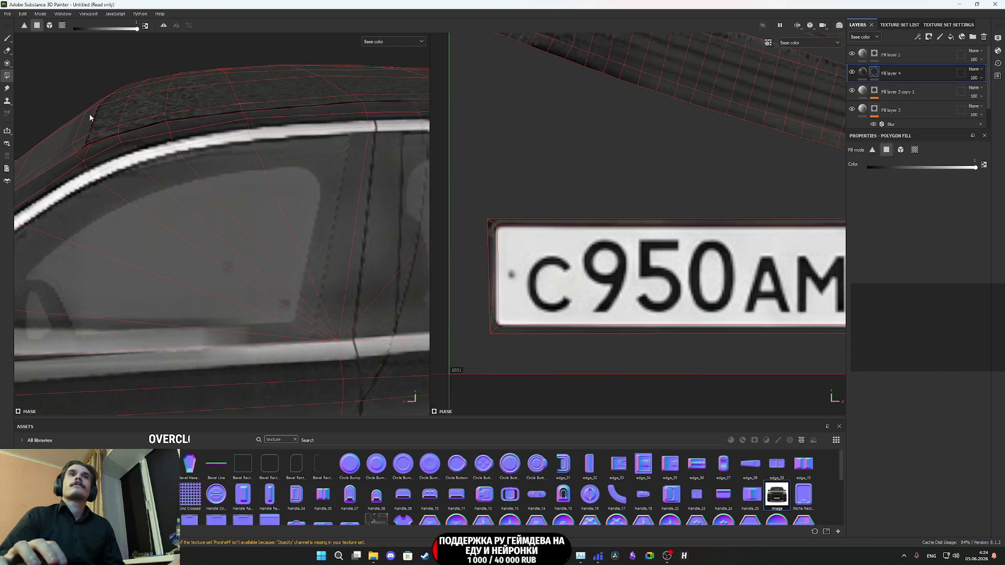
{"action": "left_click", "coordinate": [7, 40]}
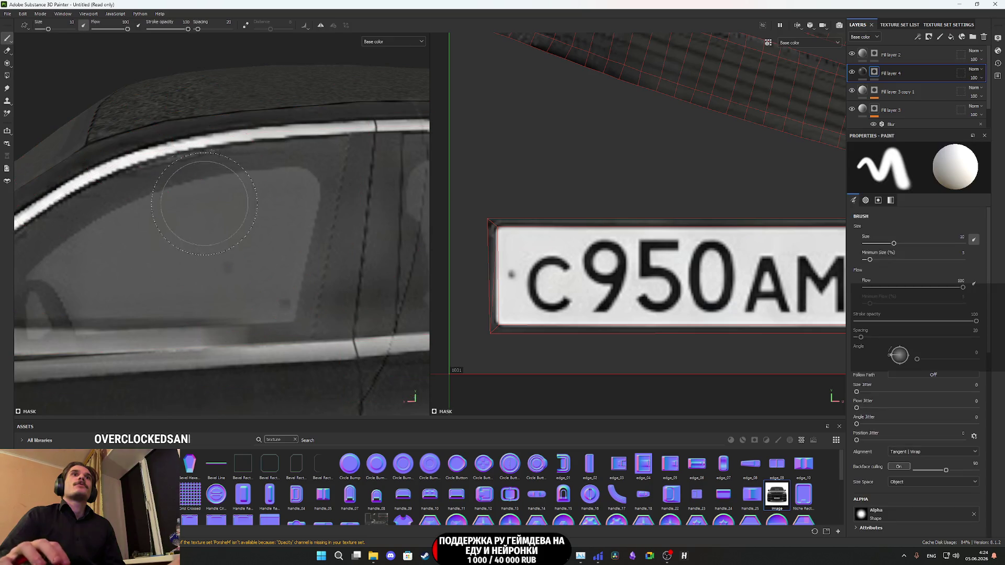
{"action": "mouse_move", "coordinate": [248, 218]}
{"action": "left_mouse_down"}
{"action": "mouse_move", "coordinate": [168, 220]}
{"action": "mouse_move", "coordinate": [47, 286]}
{"action": "mouse_move", "coordinate": [57, 301]}
{"action": "mouse_move", "coordinate": [191, 280]}
{"action": "mouse_move", "coordinate": [280, 190]}
{"action": "mouse_move", "coordinate": [180, 218]}
{"action": "mouse_move", "coordinate": [101, 255]}
{"action": "mouse_move", "coordinate": [210, 291]}
{"action": "mouse_move", "coordinate": [258, 281]}
{"action": "mouse_move", "coordinate": [269, 291]}
{"action": "mouse_move", "coordinate": [258, 258]}
{"action": "mouse_move", "coordinate": [287, 202]}
{"action": "mouse_move", "coordinate": [273, 191]}
{"action": "mouse_move", "coordinate": [225, 288]}
{"action": "mouse_move", "coordinate": [241, 298]}
{"action": "mouse_move", "coordinate": [272, 232]}
{"action": "left_mouse_up"}
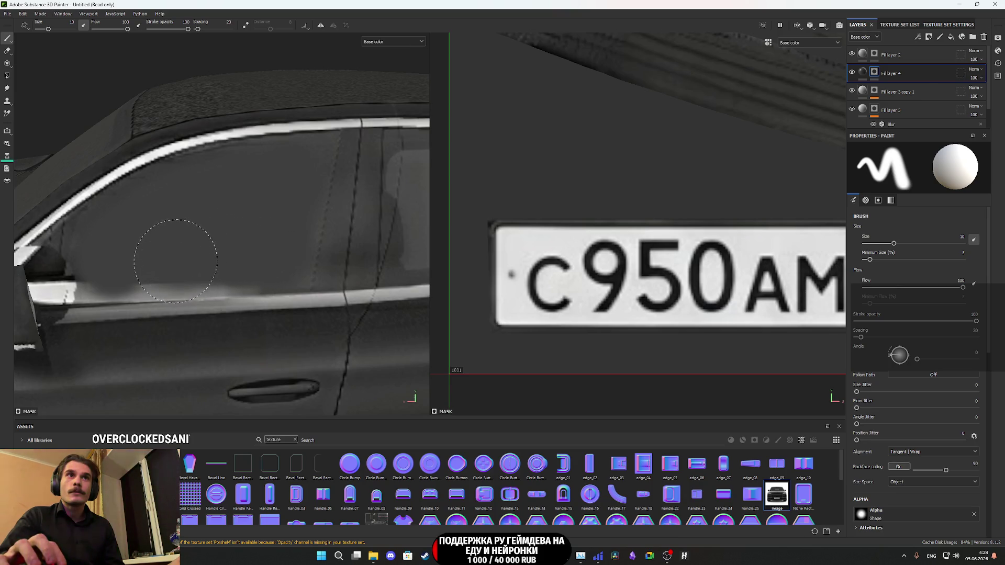
{"action": "mouse_move", "coordinate": [157, 246]}
{"action": "left_mouse_down"}
{"action": "mouse_move", "coordinate": [234, 246]}
{"action": "mouse_move", "coordinate": [218, 230]}
{"action": "mouse_move", "coordinate": [167, 257]}
{"action": "left_mouse_up"}
{"action": "mouse_move", "coordinate": [173, 214]}
{"action": "left_mouse_down"}
{"action": "mouse_move", "coordinate": [230, 214]}
{"action": "mouse_move", "coordinate": [191, 162]}
{"action": "left_mouse_up"}
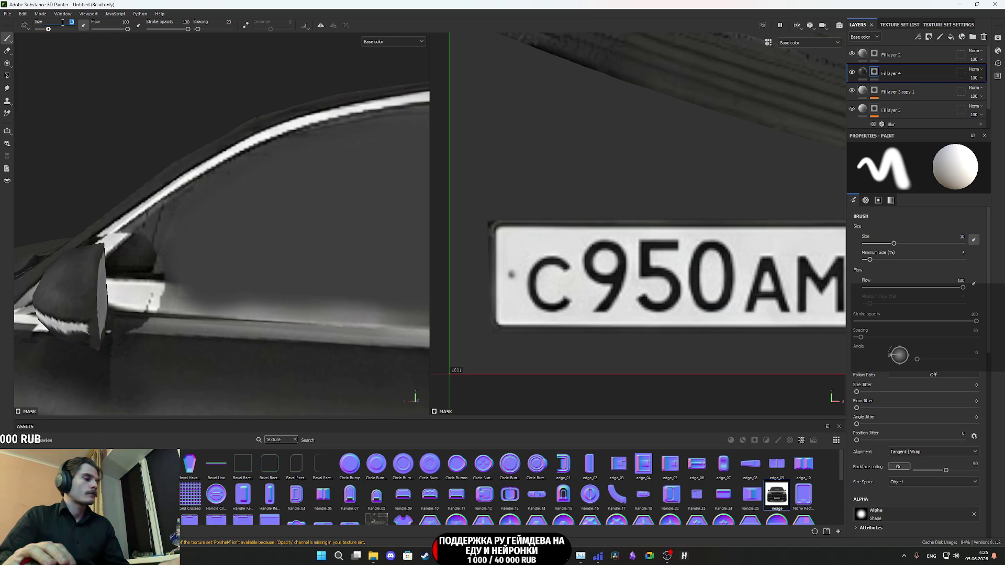
{"action": "type", "text": "4"}
Step: Reduce the brush size to 4 and reframe the view on the side window
{"action": "key", "text": "Return"}
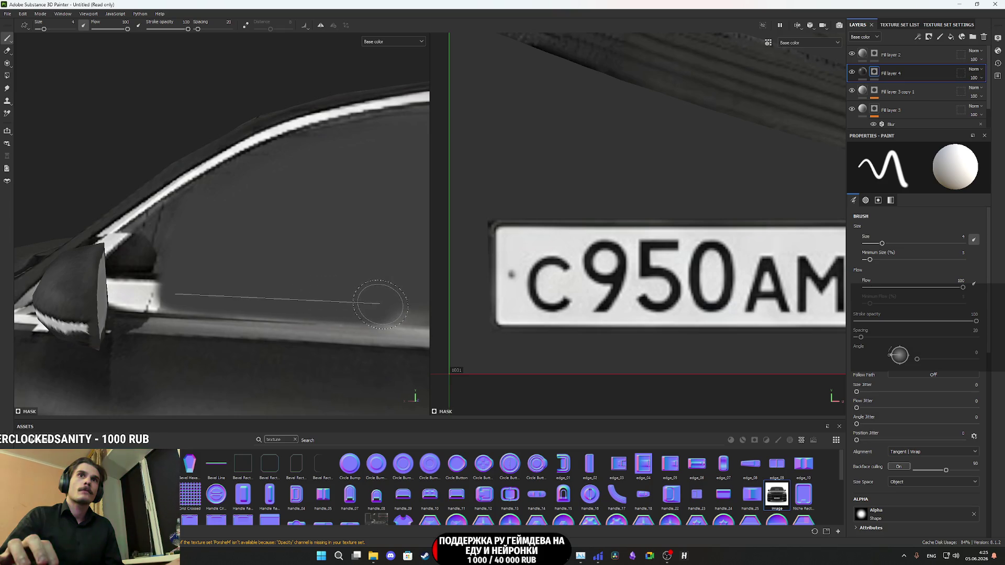
{"action": "mouse_move", "coordinate": [379, 304]}
{"action": "left_mouse_down"}
{"action": "mouse_move", "coordinate": [199, 265]}
{"action": "mouse_move", "coordinate": [182, 272]}
{"action": "left_mouse_up"}
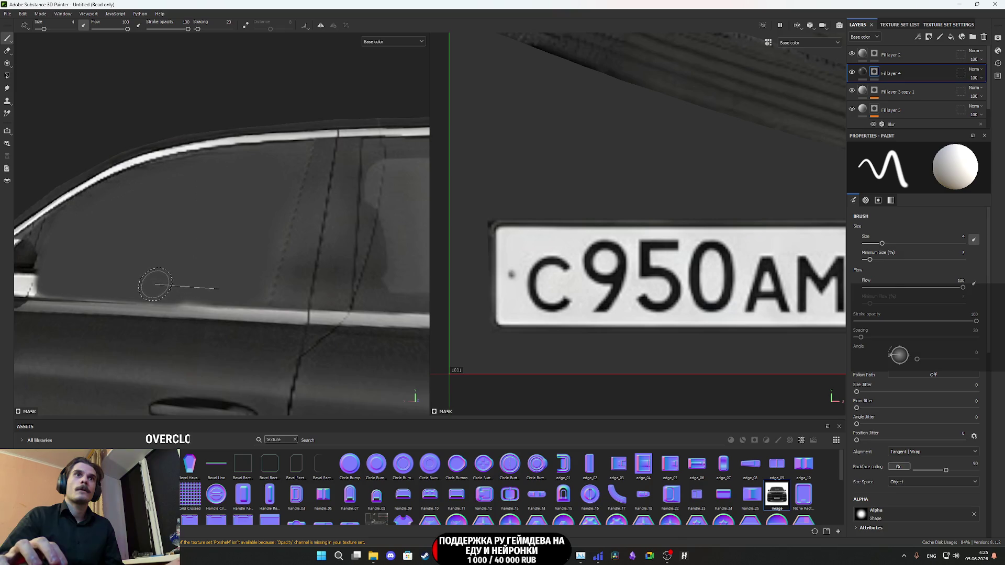
{"action": "mouse_move", "coordinate": [204, 289]}
{"action": "left_mouse_down"}
{"action": "mouse_move", "coordinate": [241, 273]}
{"action": "mouse_move", "coordinate": [255, 292]}
{"action": "left_mouse_up"}
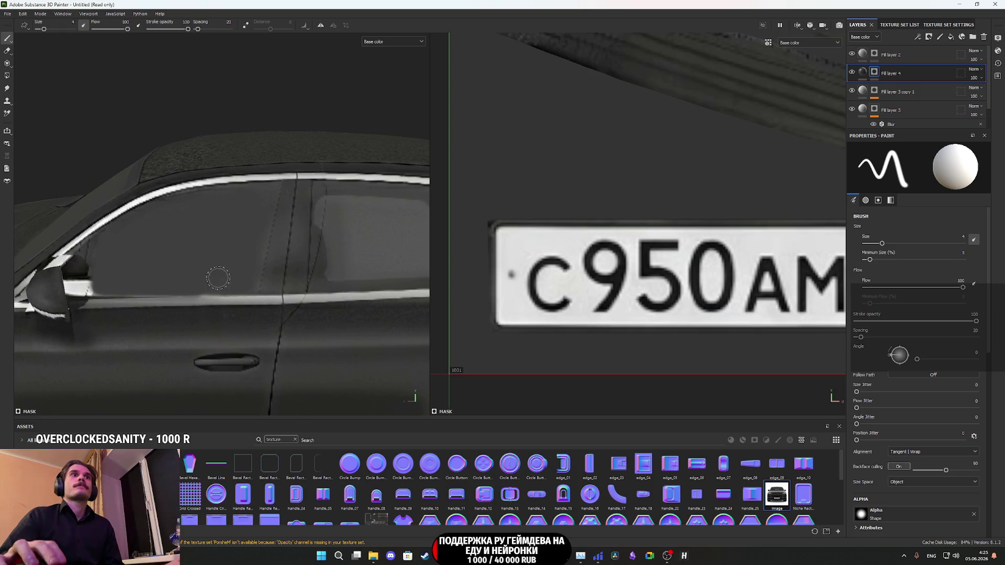
{"action": "scroll", "coordinate": [235, 287], "scroll_direction": "up", "scroll_amount": 4}
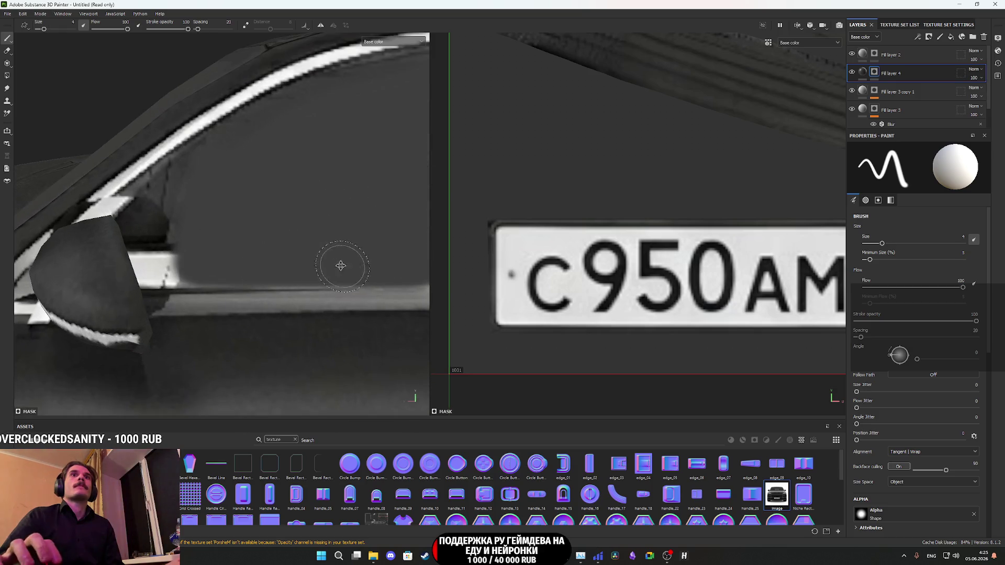
{"action": "scroll", "coordinate": [341, 266], "scroll_direction": "up", "scroll_amount": 3}
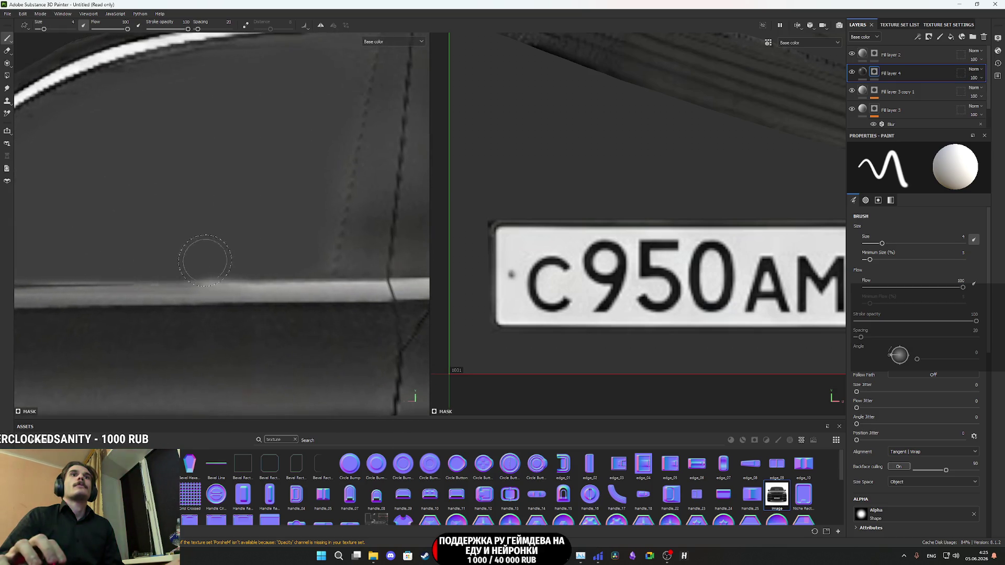
{"action": "scroll", "coordinate": [246, 241], "scroll_direction": "down", "scroll_amount": 5}
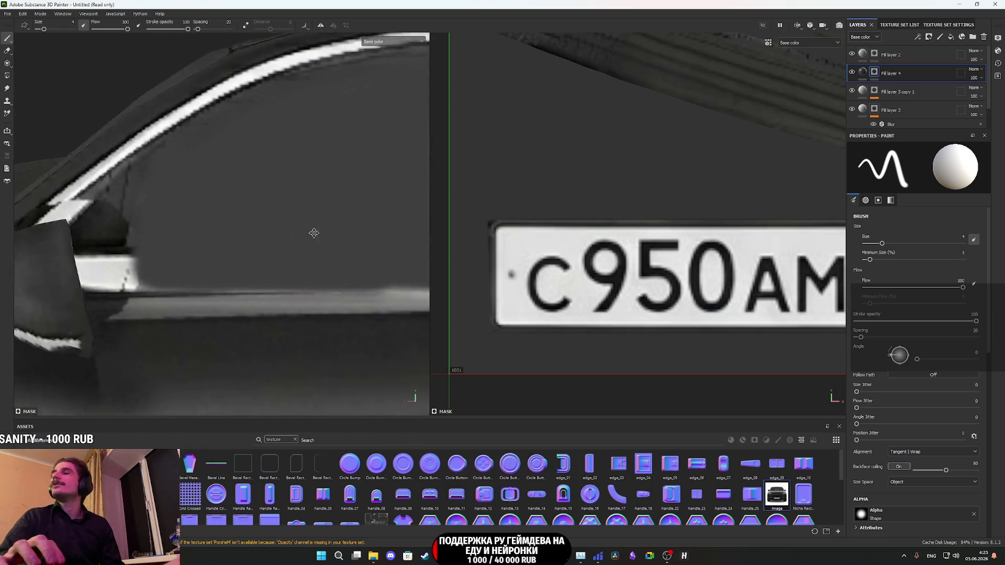
{"action": "mouse_move", "coordinate": [277, 254]}
{"action": "left_mouse_down"}
{"action": "mouse_move", "coordinate": [276, 238]}
{"action": "mouse_move", "coordinate": [254, 225]}
{"action": "left_mouse_up"}
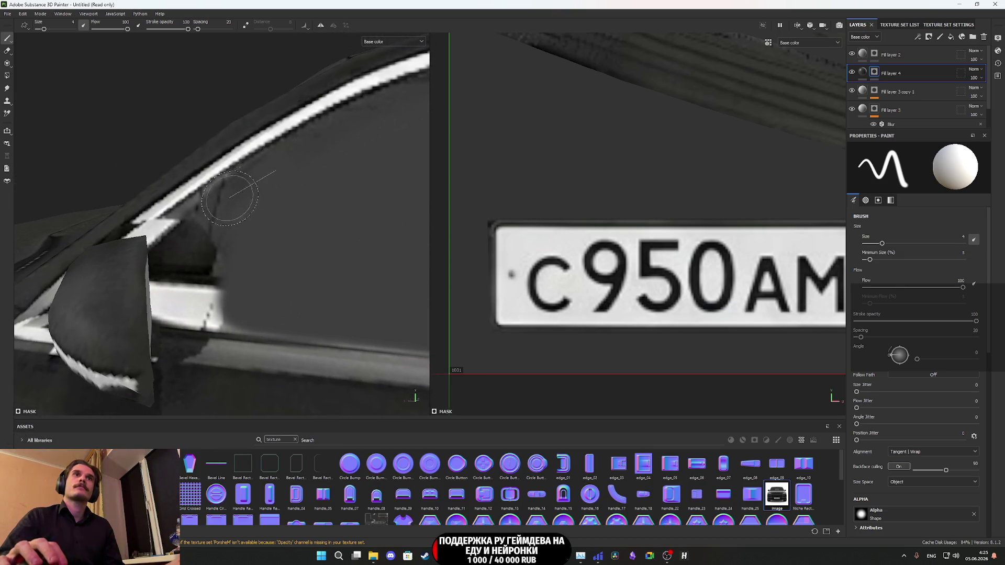
Step: Paint straight Shift-click strokes along the side window edges to reveal the dark grey
{"action": "key", "text": "shift"}
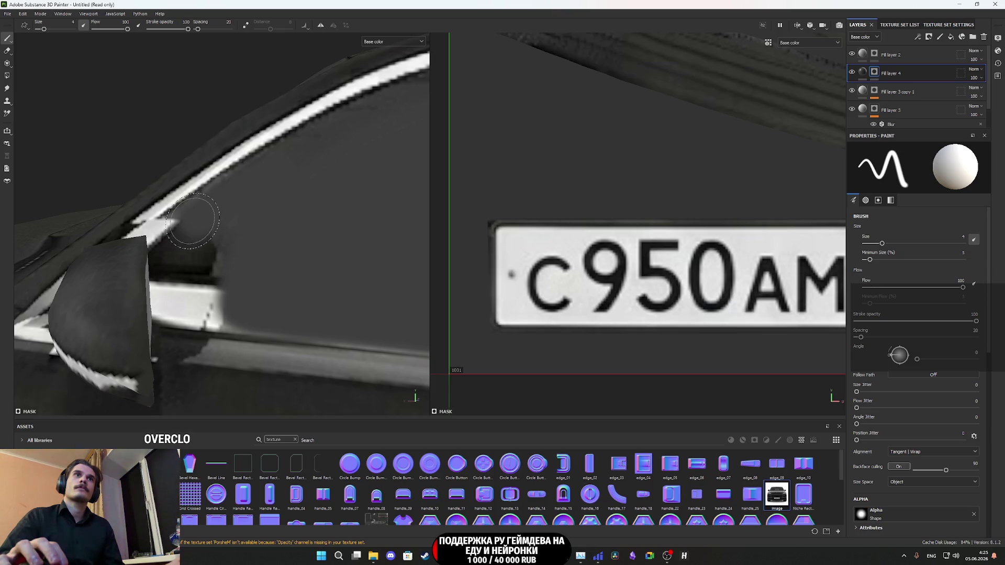
{"action": "left_click", "coordinate": [286, 166]}
{"action": "key", "text": "shift"}
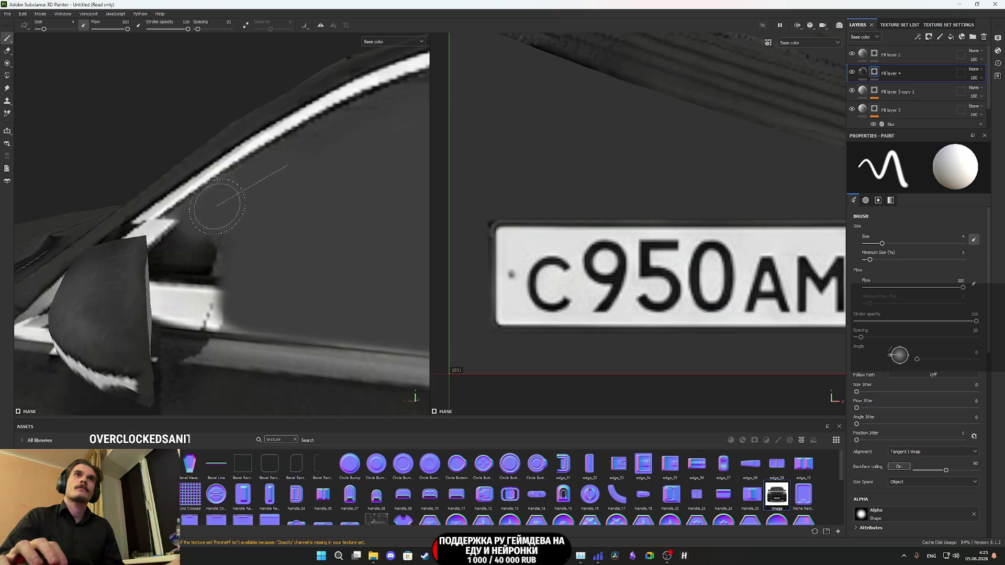
{"action": "left_click", "coordinate": [189, 222], "text": "shift"}
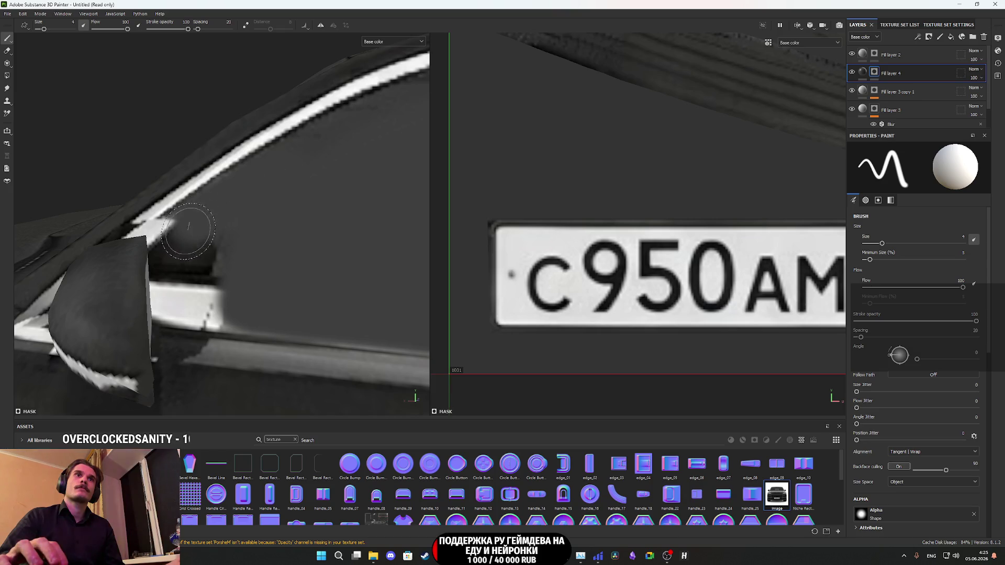
{"action": "left_click", "coordinate": [197, 302], "text": "shift"}
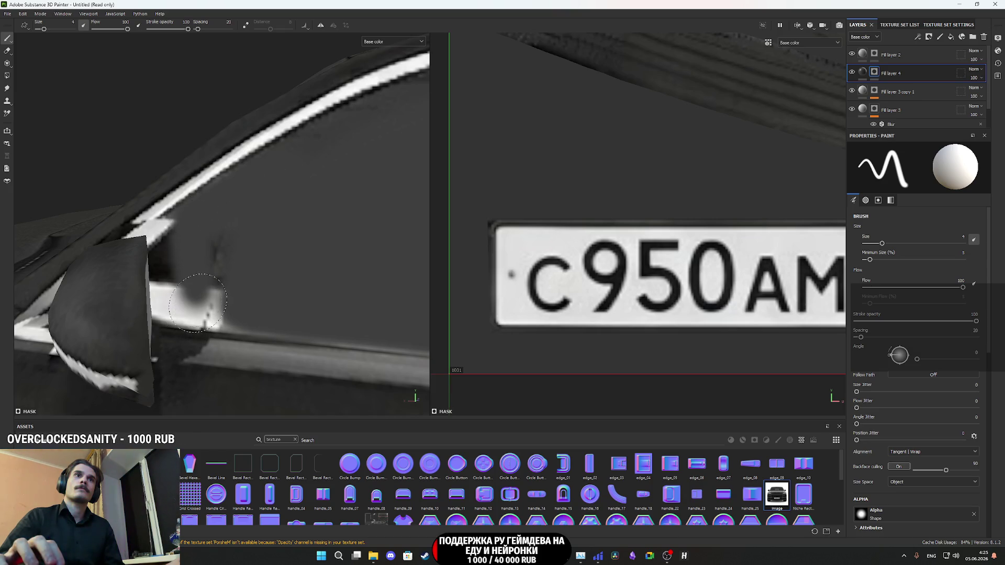
{"action": "left_click", "coordinate": [343, 317], "text": "shift"}
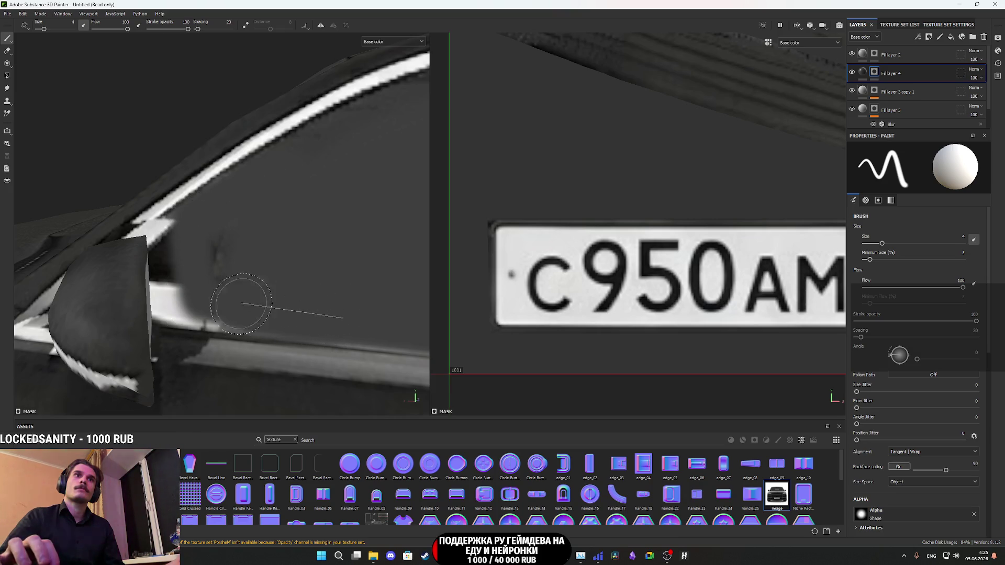
{"action": "left_click", "coordinate": [184, 304], "text": "shift"}
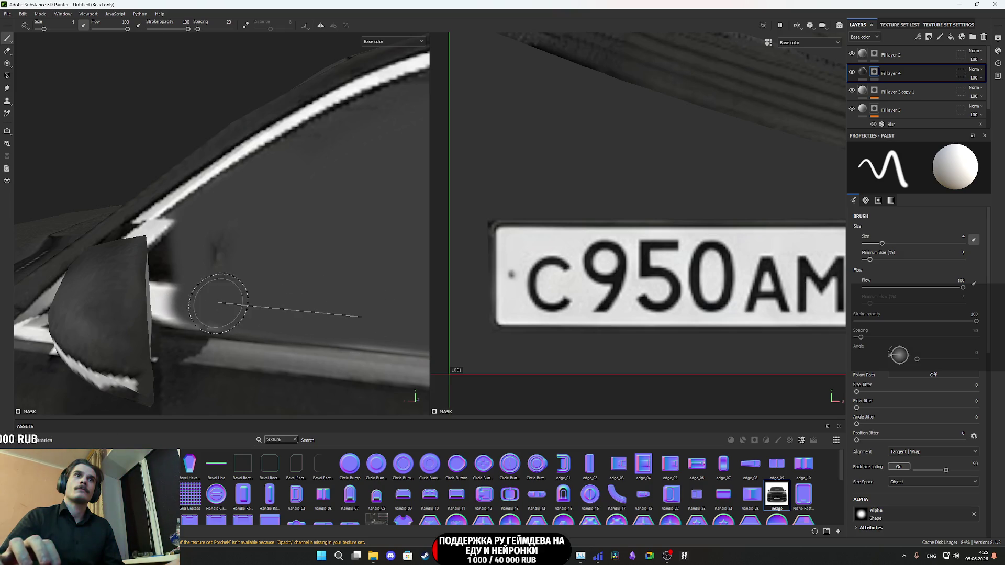
{"action": "left_click", "coordinate": [388, 325], "text": "shift"}
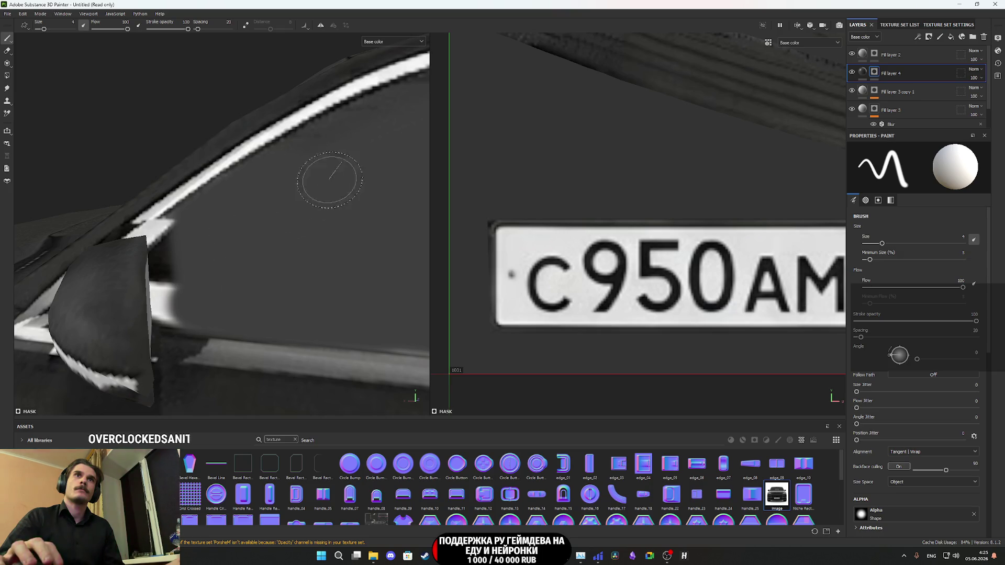
{"action": "scroll", "coordinate": [330, 173], "scroll_direction": "down", "scroll_amount": 5}
{"action": "scroll", "coordinate": [353, 223], "scroll_direction": "up", "scroll_amount": 8}
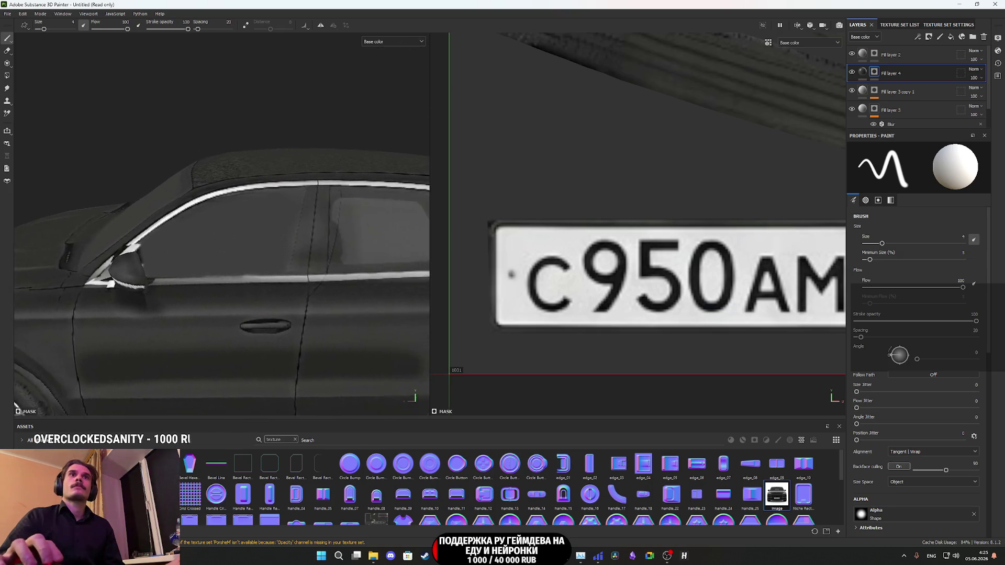
{"action": "mouse_move", "coordinate": [176, 246]}
{"action": "left_mouse_down"}
{"action": "mouse_move", "coordinate": [124, 233]}
{"action": "mouse_move", "coordinate": [224, 233]}
{"action": "mouse_move", "coordinate": [225, 264]}
{"action": "mouse_move", "coordinate": [285, 257]}
{"action": "mouse_move", "coordinate": [265, 242]}
{"action": "mouse_move", "coordinate": [298, 240]}
{"action": "mouse_move", "coordinate": [316, 218]}
{"action": "mouse_move", "coordinate": [360, 214]}
{"action": "mouse_move", "coordinate": [352, 198]}
{"action": "mouse_move", "coordinate": [316, 220]}
{"action": "mouse_move", "coordinate": [320, 190]}
{"action": "left_mouse_up"}
{"action": "left_click", "coordinate": [7, 13]}
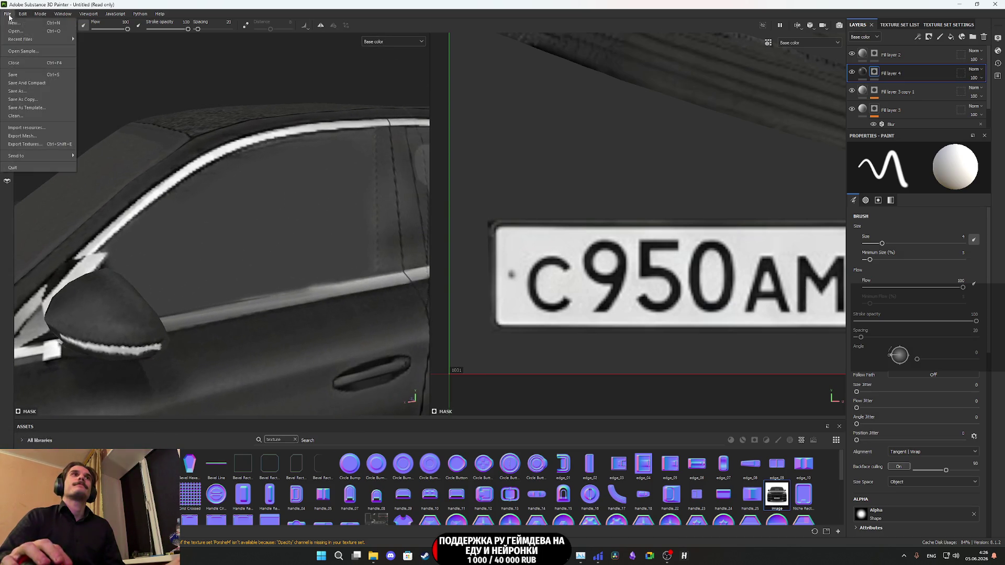
Step: Export the BaseColor 1001 and 1002 PNG textures at 1024x1024
{"action": "left_click", "coordinate": [31, 145]}
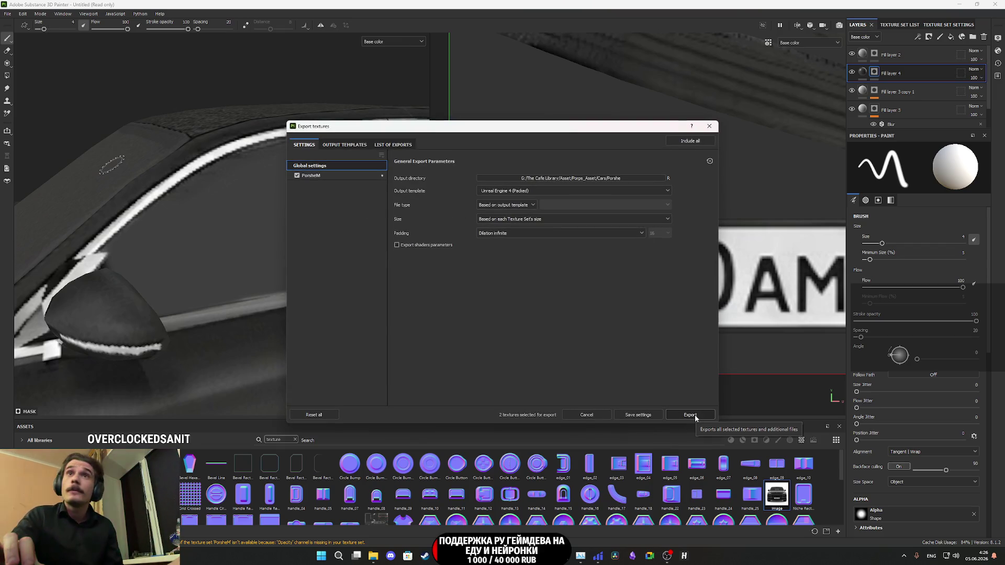
{"action": "left_click", "coordinate": [690, 415]}
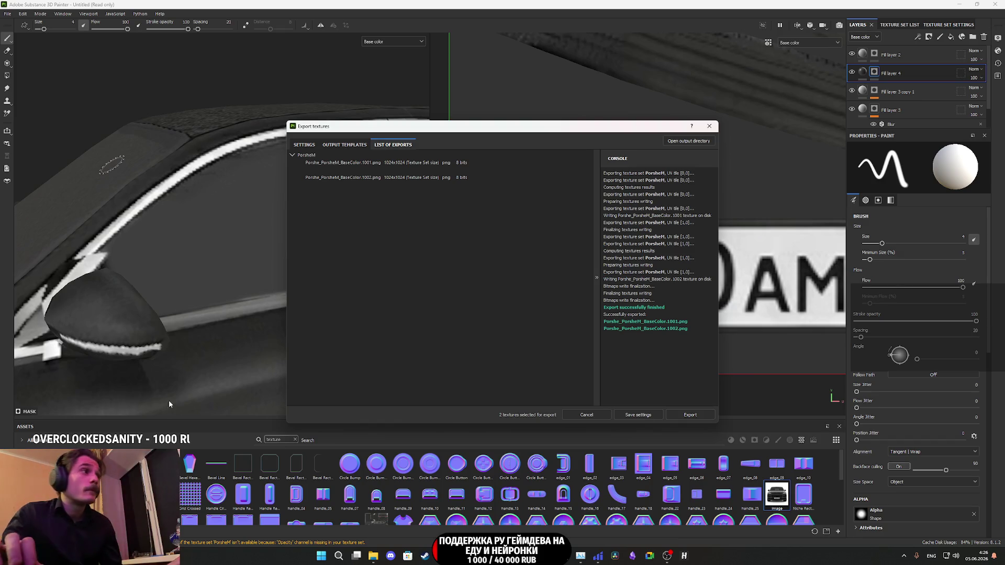